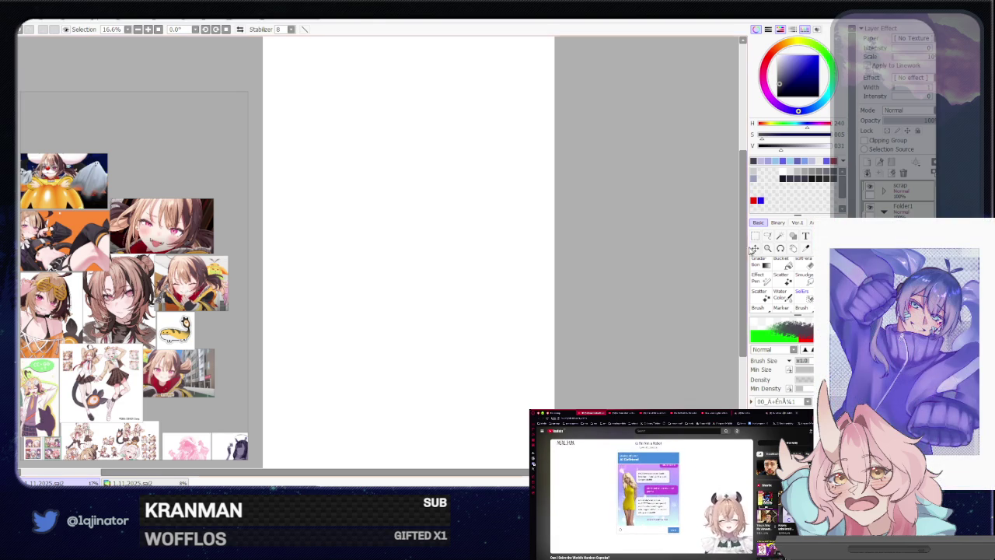
Sketch rough gray left and right foot outlines near the bottom of the page.
{"action": "left_click_drag", "start_coordinate": [588, 284], "coordinate": [577, 303]}
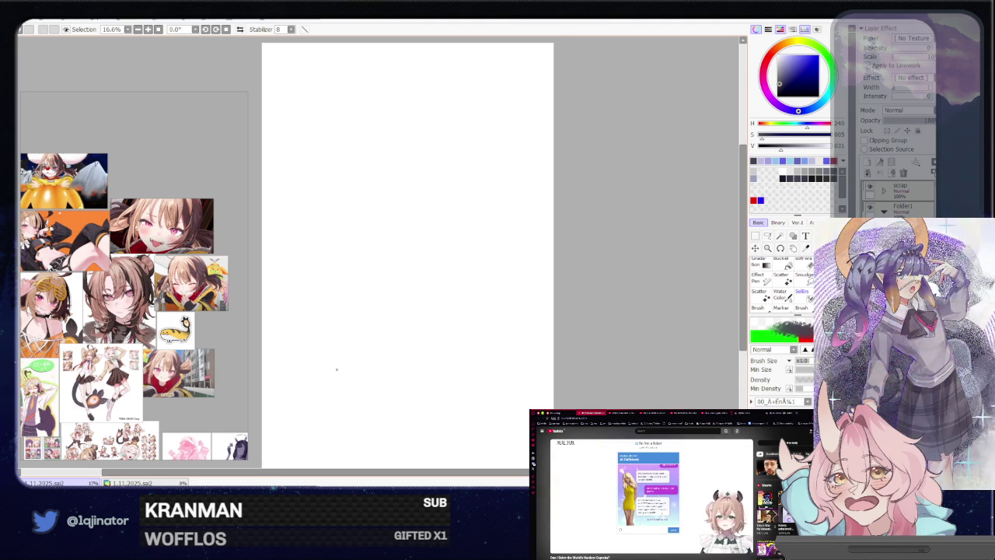
{"action": "left_click_drag", "start_coordinate": [290, 363], "coordinate": [334, 377]}
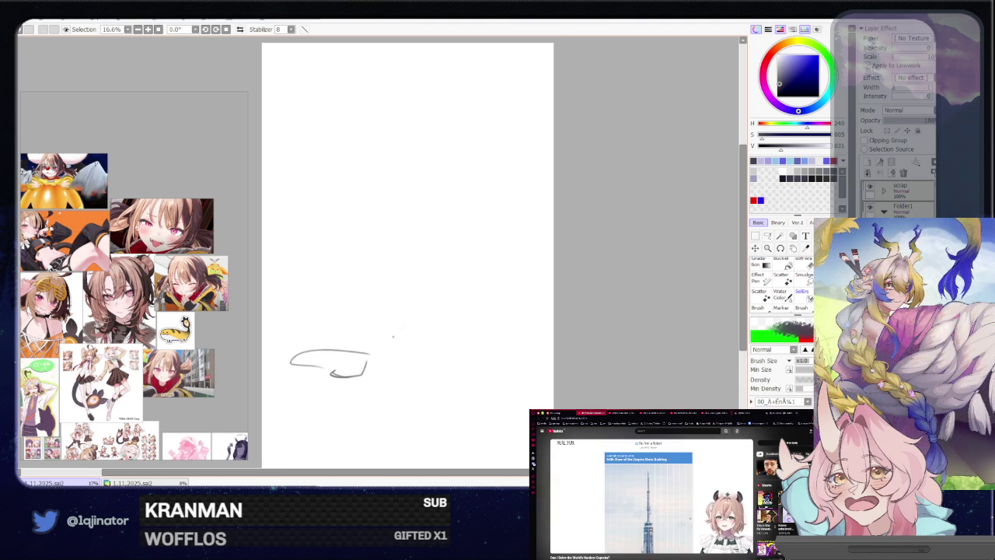
{"action": "left_click_drag", "start_coordinate": [411, 333], "coordinate": [463, 373]}
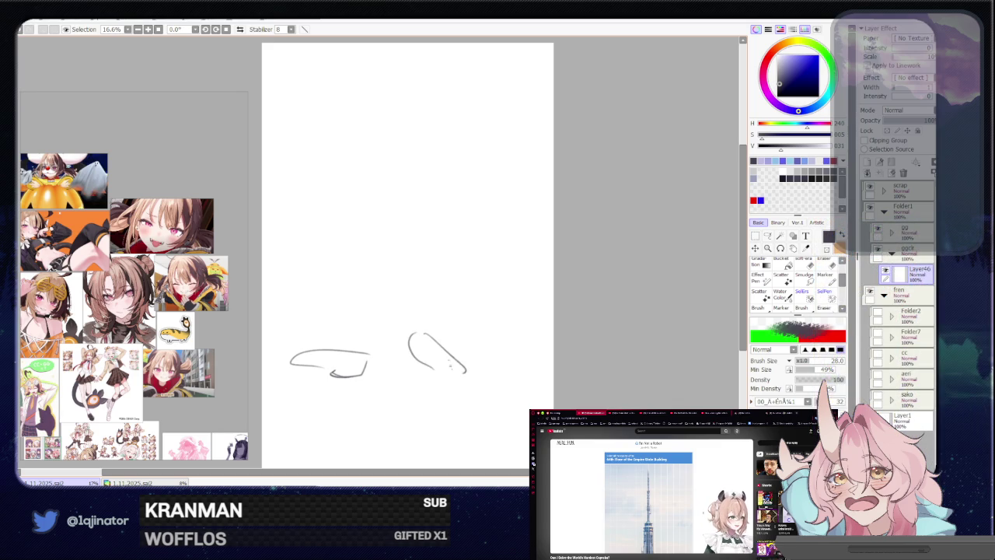
{"action": "left_click_drag", "start_coordinate": [459, 360], "coordinate": [481, 375]}
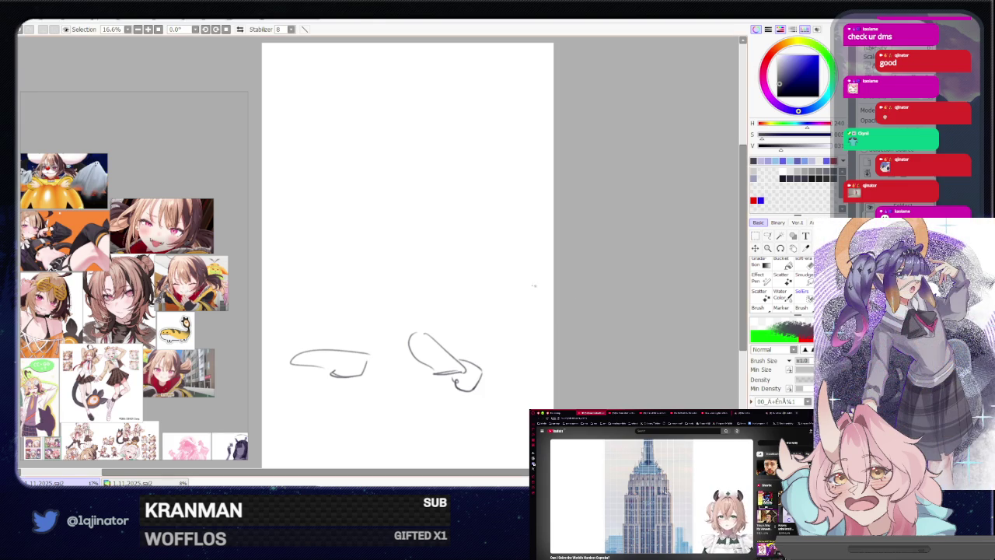
Rough in the left leg's inner line, the top arch, and the left foot and ankle.
{"action": "left_click_drag", "start_coordinate": [346, 269], "coordinate": [342, 295]}
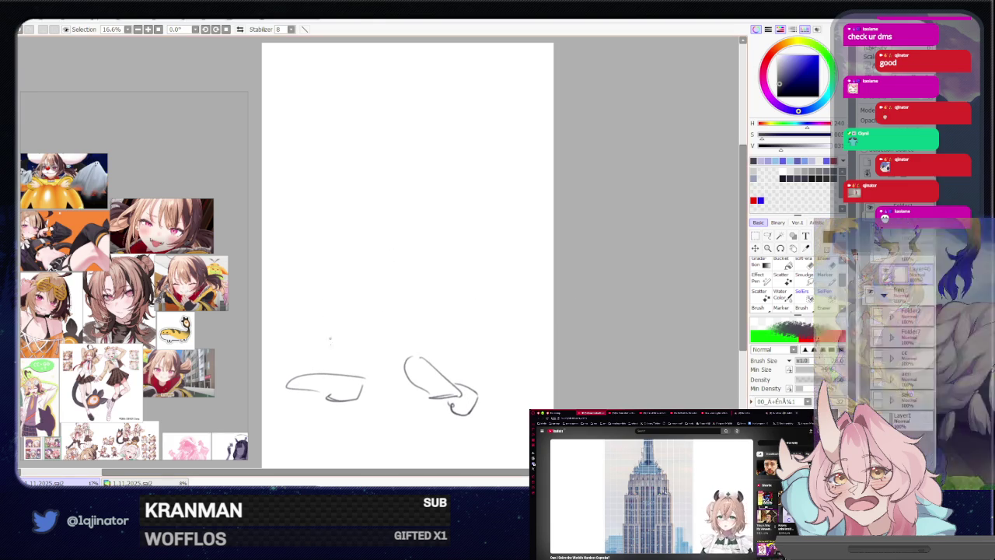
{"action": "left_click_drag", "start_coordinate": [327, 262], "coordinate": [343, 212]}
{"action": "mouse_move", "coordinate": [332, 253]}
{"action": "left_mouse_down"}
{"action": "mouse_move", "coordinate": [366, 182]}
{"action": "mouse_move", "coordinate": [398, 274]}
{"action": "left_mouse_up"}
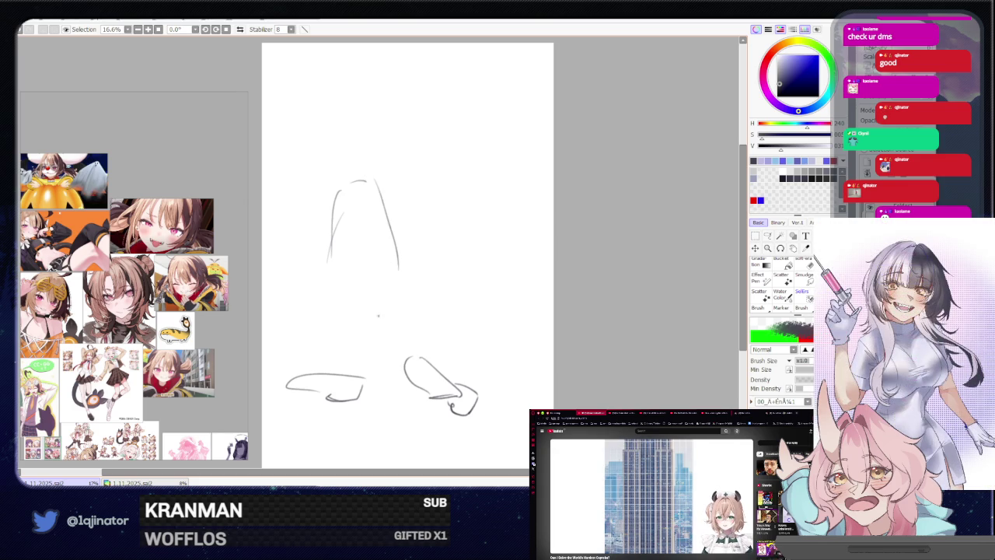
{"action": "key", "text": "ctrl+z"}
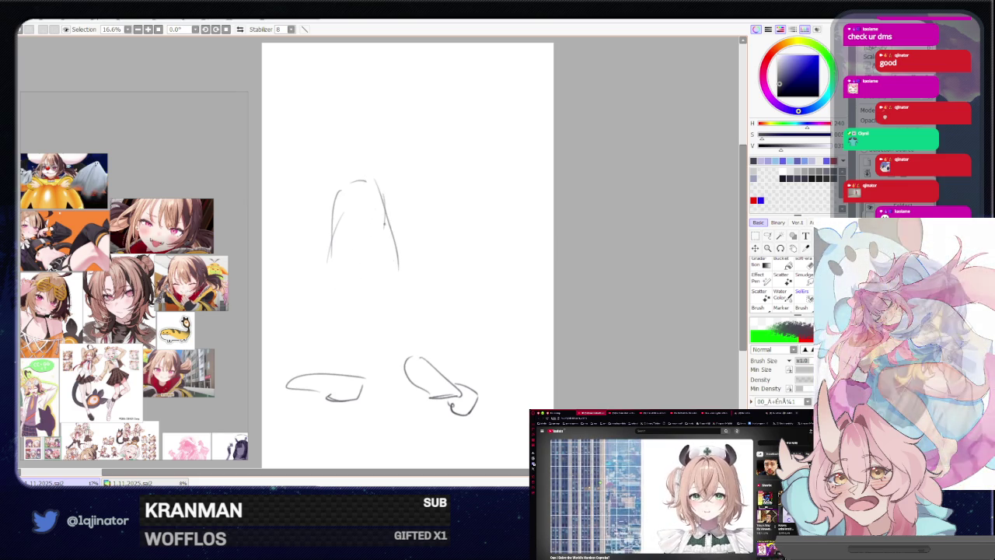
{"action": "left_click_drag", "start_coordinate": [332, 236], "coordinate": [323, 355]}
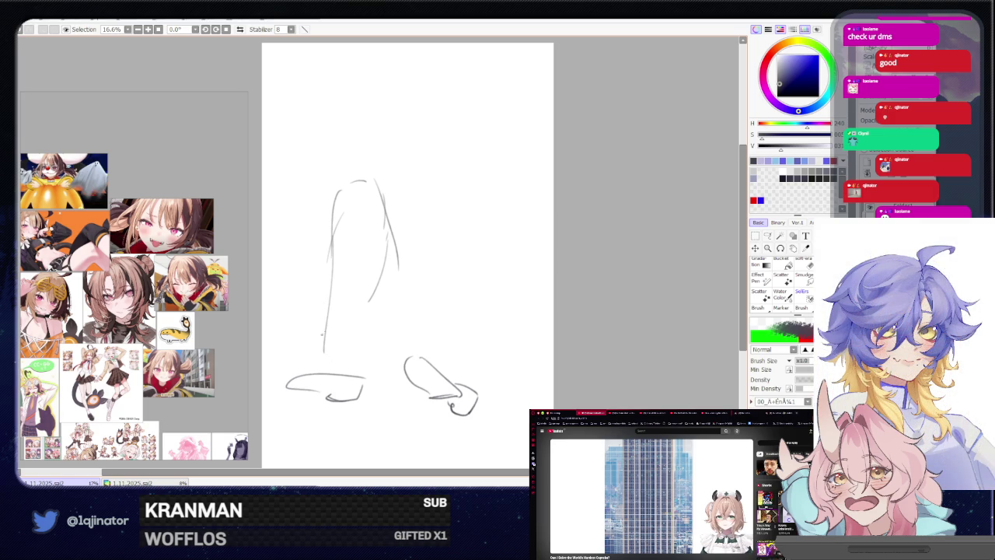
{"action": "left_click_drag", "start_coordinate": [291, 373], "coordinate": [362, 395]}
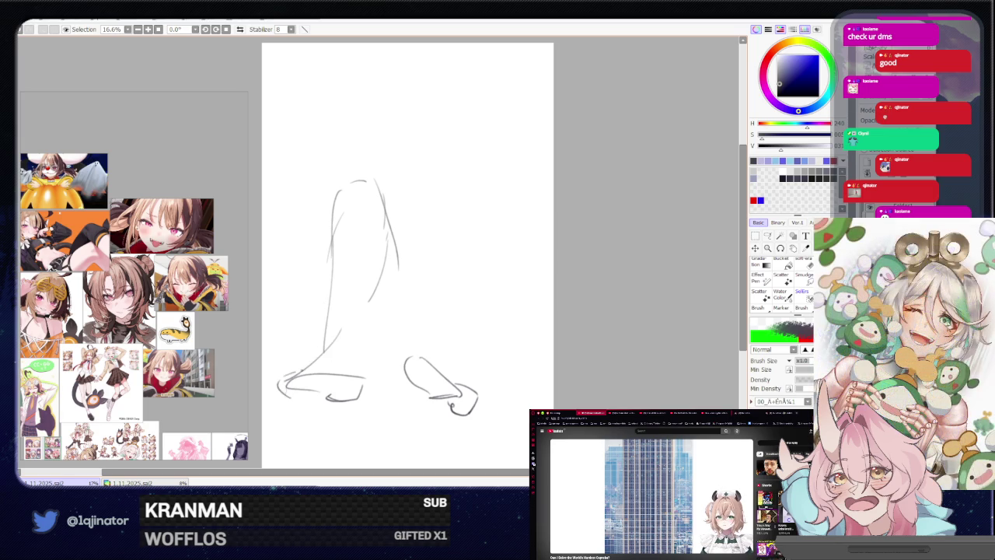
{"action": "left_click_drag", "start_coordinate": [339, 335], "coordinate": [363, 379]}
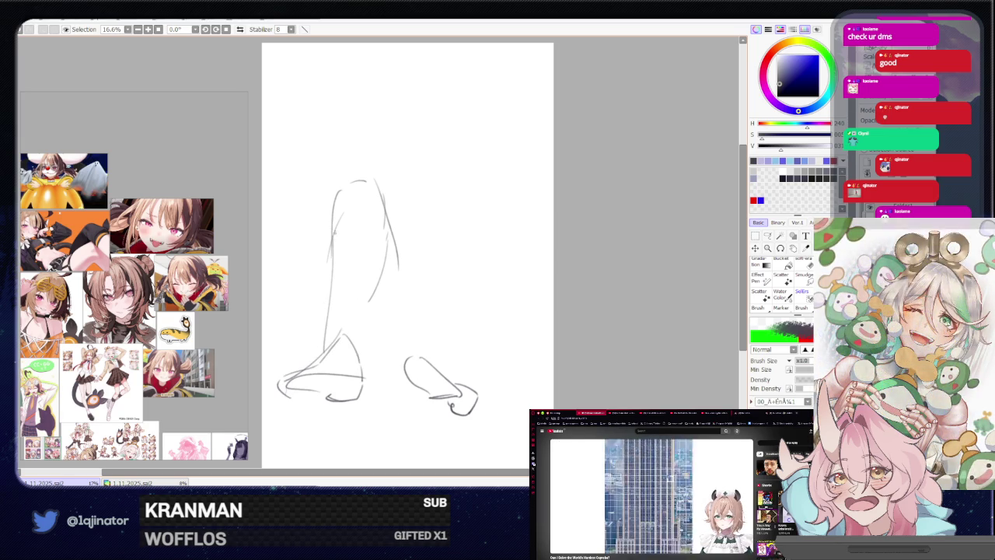
{"action": "mouse_move", "coordinate": [335, 323]}
{"action": "left_mouse_down"}
{"action": "mouse_move", "coordinate": [344, 335]}
{"action": "mouse_move", "coordinate": [362, 311]}
{"action": "left_mouse_up"}
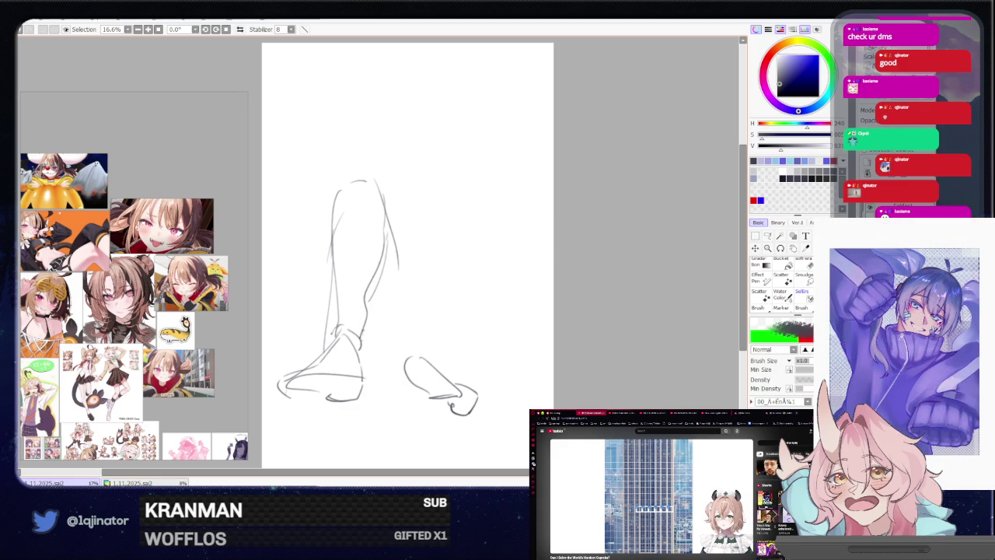
Sketch the right foot's top and the right leg's outer edge, undoing a stray stroke.
{"action": "left_click_drag", "start_coordinate": [424, 359], "coordinate": [462, 352]}
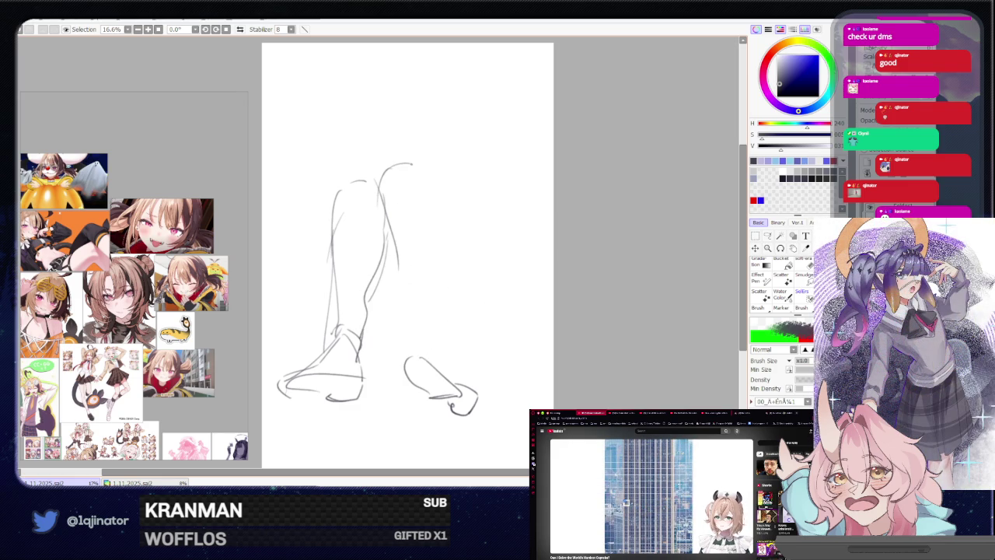
{"action": "left_click_drag", "start_coordinate": [381, 204], "coordinate": [441, 354]}
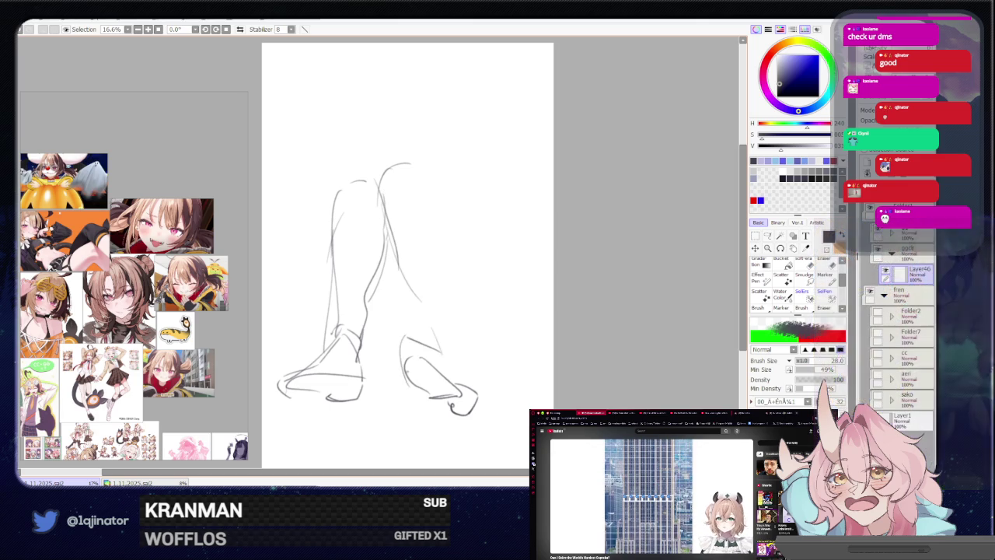
{"action": "key", "text": "ctrl+z"}
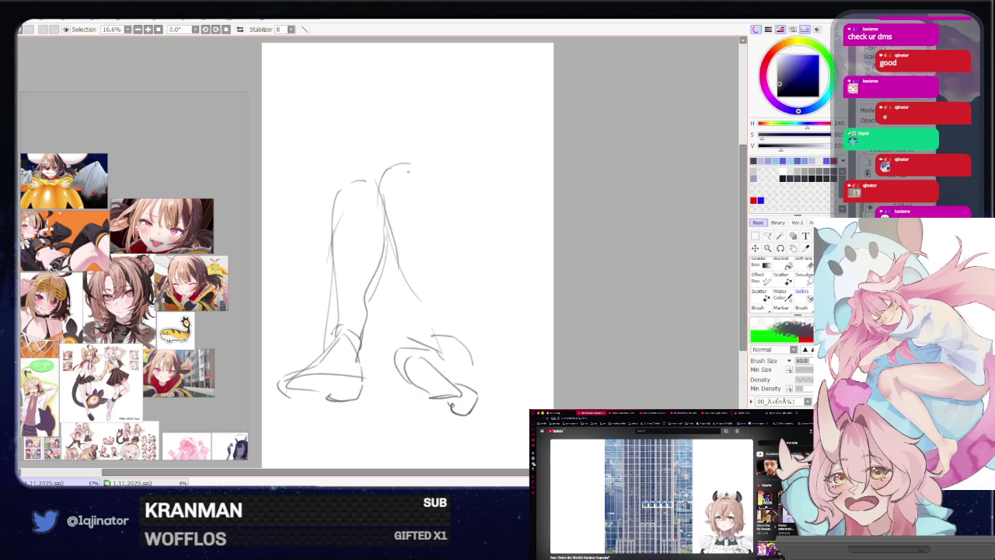
{"action": "mouse_move", "coordinate": [430, 201]}
{"action": "left_mouse_down"}
{"action": "mouse_move", "coordinate": [455, 325]}
{"action": "mouse_move", "coordinate": [433, 317]}
{"action": "mouse_move", "coordinate": [469, 342]}
{"action": "mouse_move", "coordinate": [474, 370]}
{"action": "left_mouse_up"}
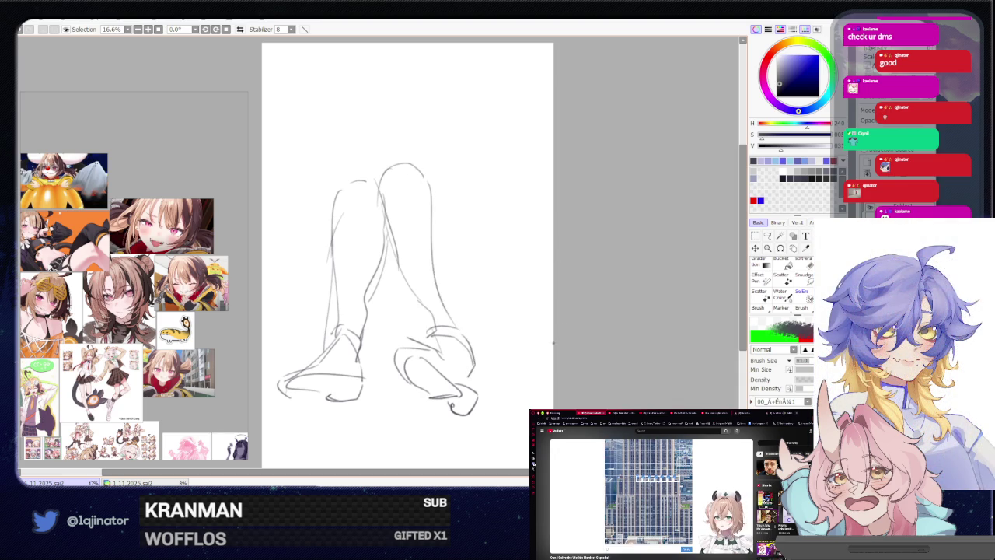
Erase the old right foot strokes and redraw the right foot outline toward the toes.
{"action": "key", "text": "e"}
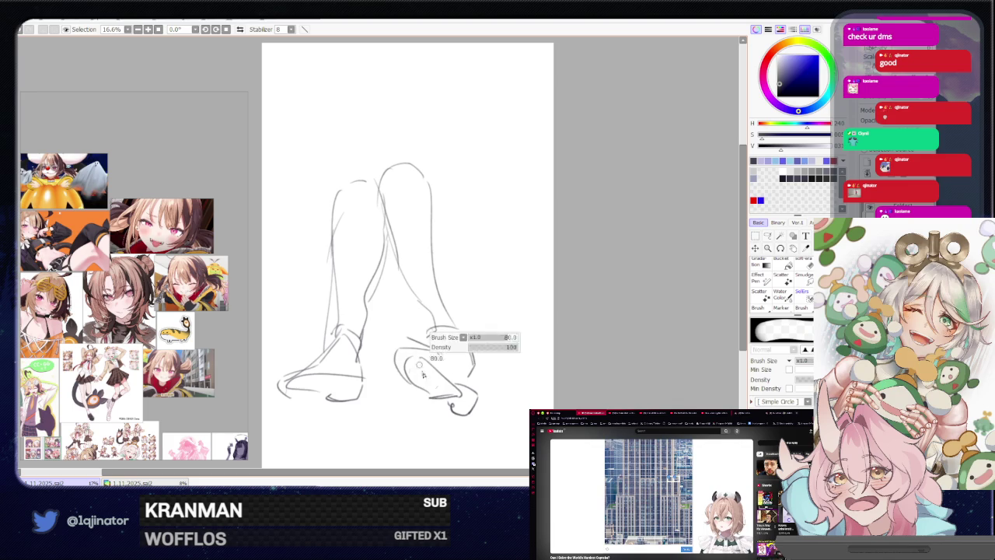
{"action": "mouse_move", "coordinate": [418, 388]}
{"action": "left_mouse_down"}
{"action": "mouse_move", "coordinate": [444, 381]}
{"action": "mouse_move", "coordinate": [466, 342]}
{"action": "left_mouse_up"}
{"action": "key", "text": "b"}
{"action": "left_click_drag", "start_coordinate": [404, 322], "coordinate": [410, 395]}
{"action": "key", "text": "ctrl+z"}
{"action": "key", "text": "ctrl+z"}
{"action": "left_click_drag", "start_coordinate": [432, 334], "coordinate": [418, 384]}
{"action": "mouse_move", "coordinate": [403, 337]}
{"action": "left_mouse_down"}
{"action": "mouse_move", "coordinate": [475, 370]}
{"action": "mouse_move", "coordinate": [479, 389]}
{"action": "left_mouse_up"}
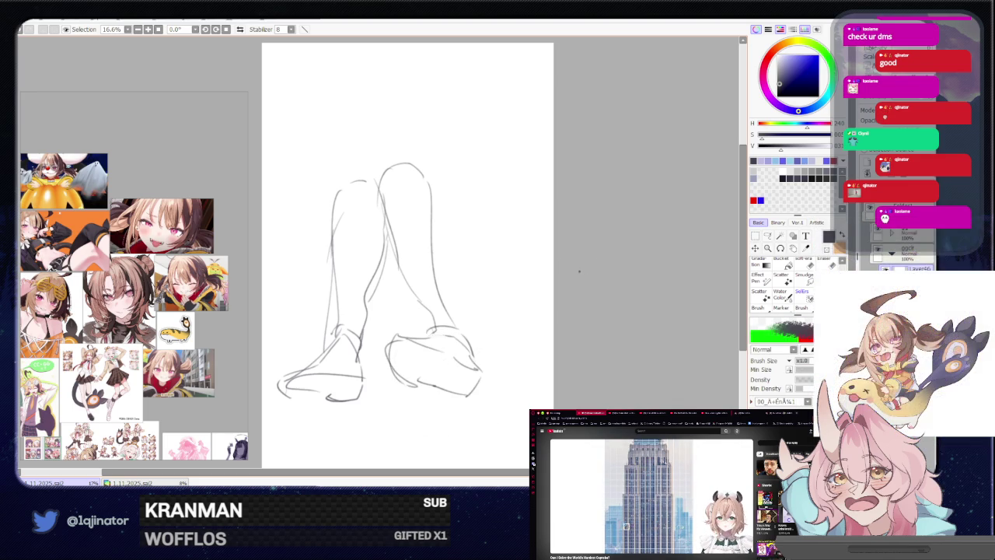
Redraw the right leg's outer edge and add its inner lower edge.
{"action": "mouse_move", "coordinate": [430, 196]}
{"action": "left_mouse_down"}
{"action": "mouse_move", "coordinate": [451, 232]}
{"action": "mouse_move", "coordinate": [454, 328]}
{"action": "left_mouse_up"}
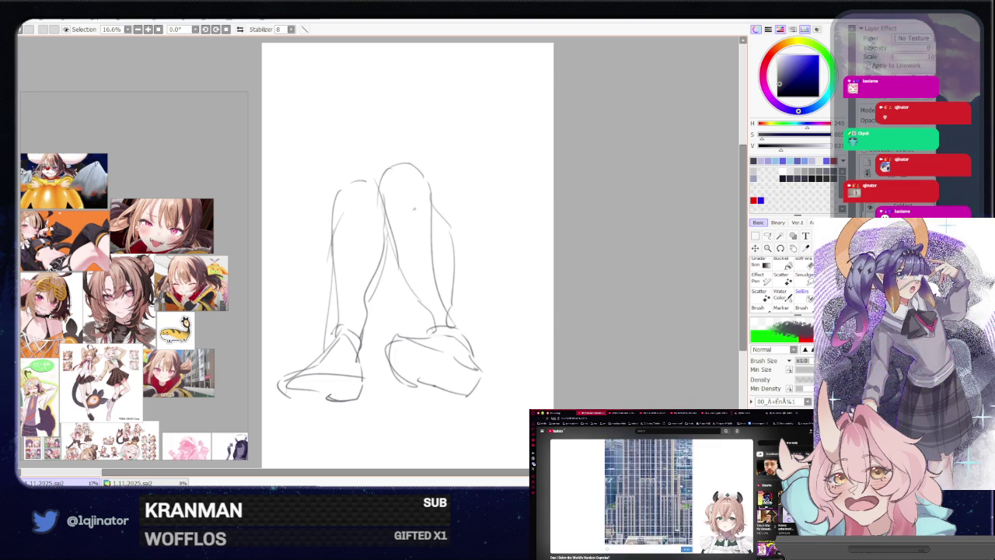
{"action": "left_click_drag", "start_coordinate": [426, 181], "coordinate": [438, 196]}
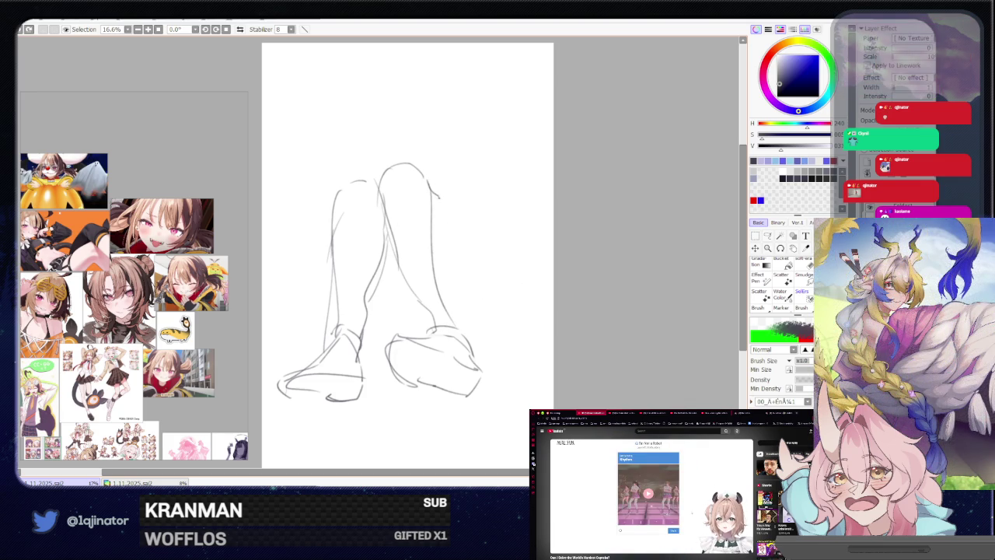
{"action": "left_click_drag", "start_coordinate": [452, 319], "coordinate": [463, 339]}
{"action": "left_click_drag", "start_coordinate": [424, 307], "coordinate": [442, 338]}
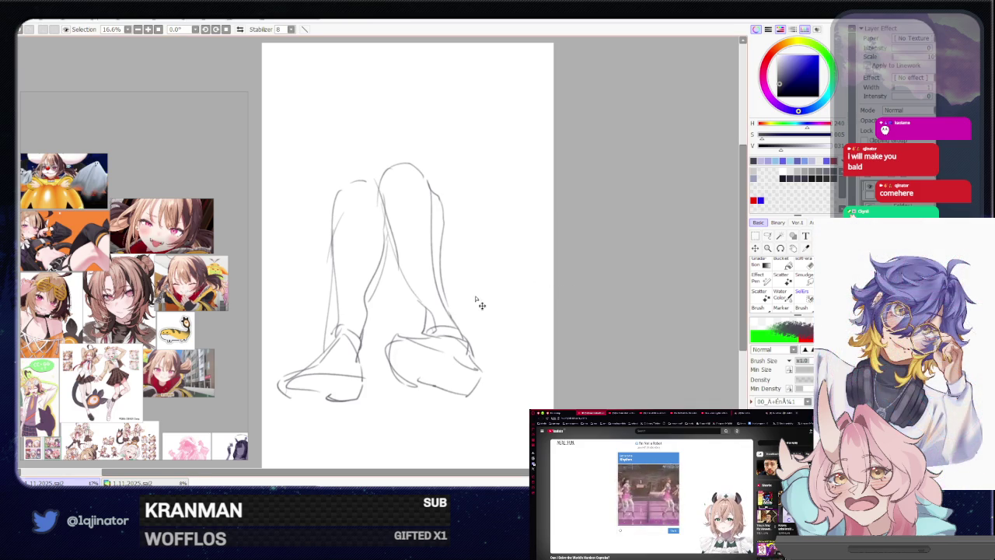
Scale the leg sketch down slightly, recenter the page, and touch up the right foot.
{"action": "key", "text": "ctrl+t"}
{"action": "left_click_drag", "start_coordinate": [480, 160], "coordinate": [456, 205]}
{"action": "key", "text": "Return"}
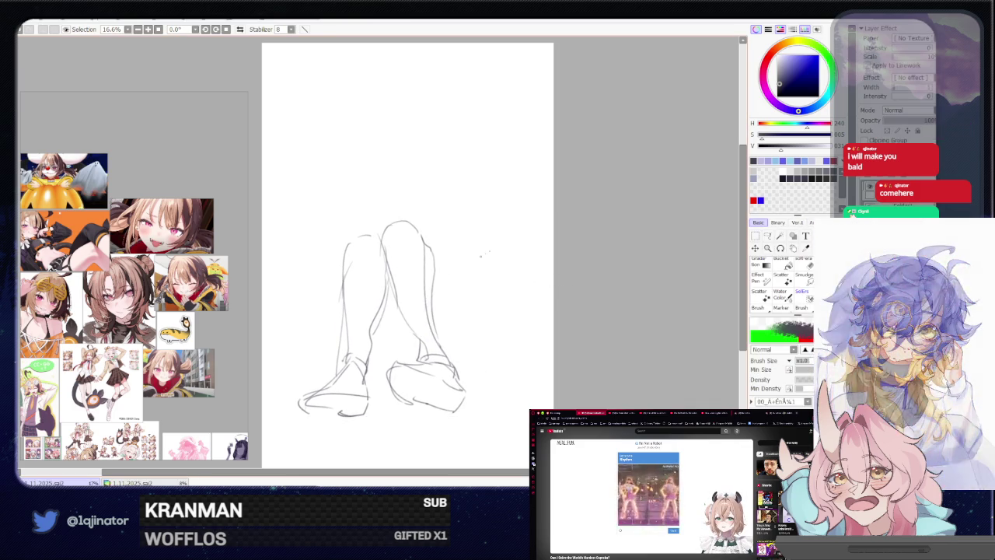
{"action": "mouse_move", "coordinate": [447, 354]}
{"action": "left_mouse_down"}
{"action": "mouse_move", "coordinate": [435, 364]}
{"action": "mouse_move", "coordinate": [449, 334]}
{"action": "left_mouse_up"}
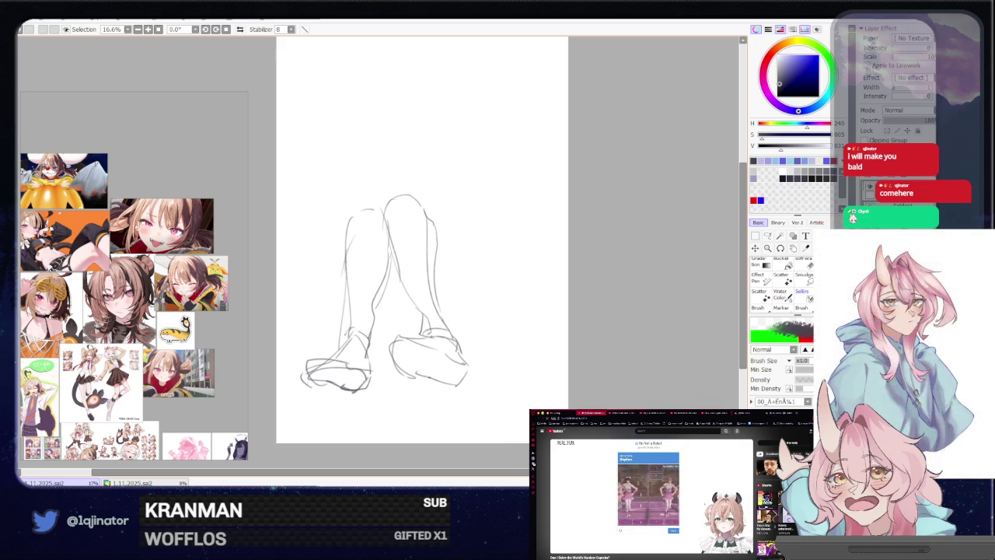
{"action": "mouse_move", "coordinate": [436, 326]}
{"action": "left_mouse_down"}
{"action": "mouse_move", "coordinate": [440, 355]}
{"action": "mouse_move", "coordinate": [456, 365]}
{"action": "left_mouse_up"}
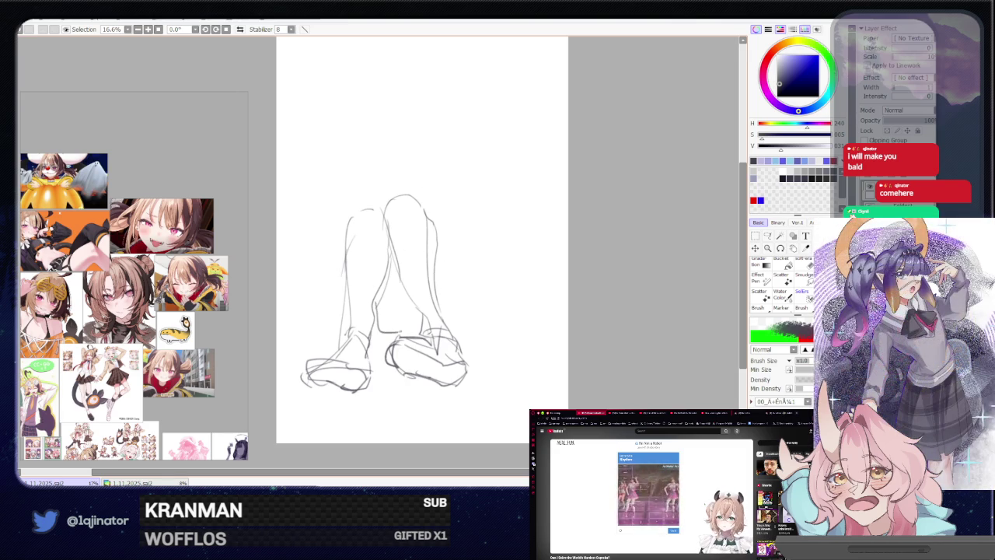
Sketch the outer right thigh, a long body line, and a head oval above the legs.
{"action": "mouse_move", "coordinate": [435, 226]}
{"action": "left_mouse_down"}
{"action": "mouse_move", "coordinate": [471, 260]}
{"action": "mouse_move", "coordinate": [486, 305]}
{"action": "mouse_move", "coordinate": [458, 327]}
{"action": "left_mouse_up"}
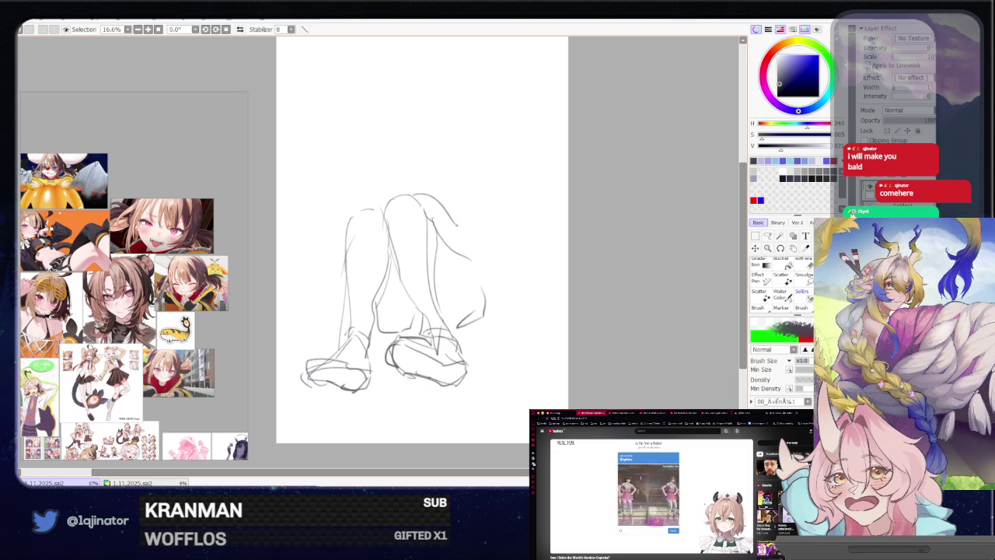
{"action": "left_click_drag", "start_coordinate": [431, 197], "coordinate": [486, 263]}
{"action": "mouse_move", "coordinate": [423, 200]}
{"action": "left_mouse_down"}
{"action": "mouse_move", "coordinate": [493, 294]}
{"action": "mouse_move", "coordinate": [478, 318]}
{"action": "left_mouse_up"}
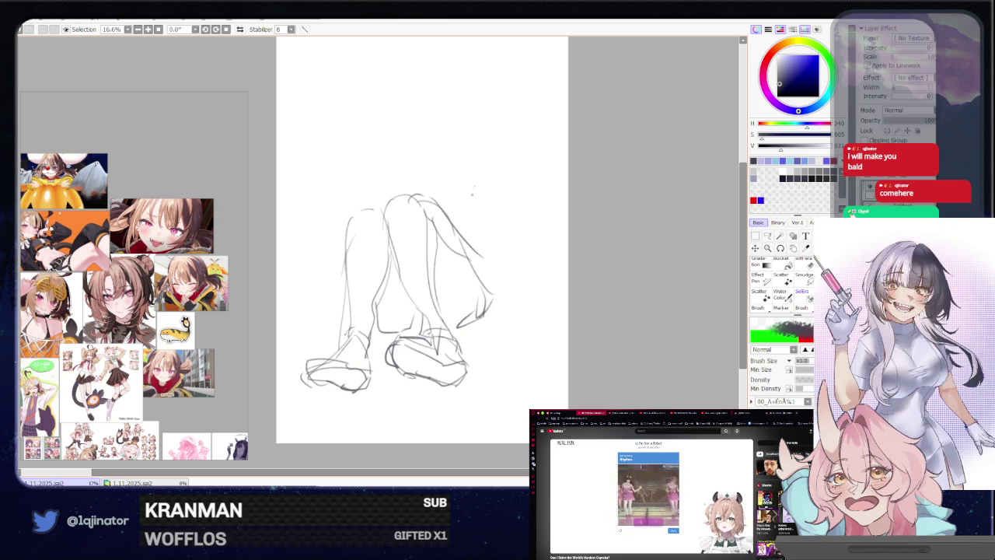
{"action": "left_click_drag", "start_coordinate": [469, 148], "coordinate": [486, 263]}
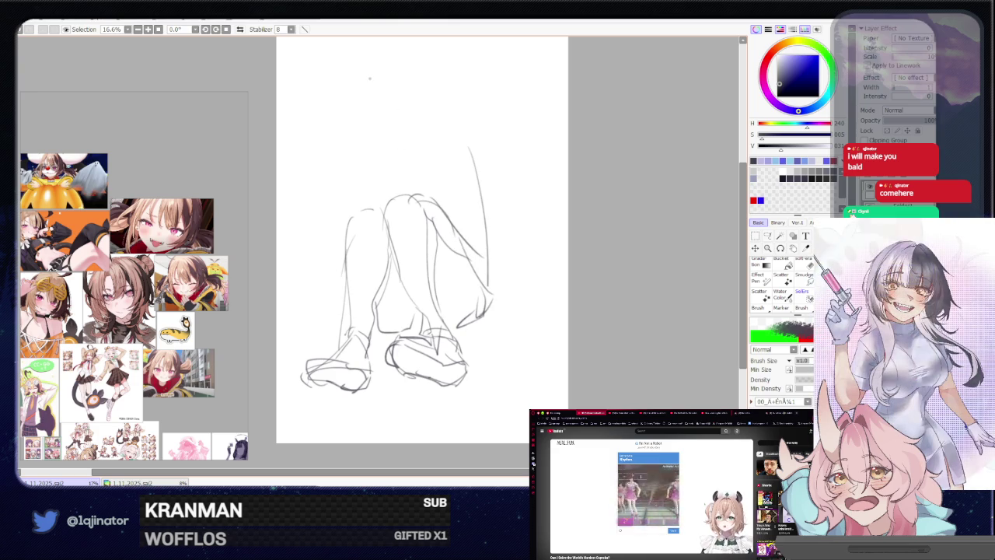
{"action": "left_click_drag", "start_coordinate": [373, 101], "coordinate": [365, 194]}
{"action": "key", "text": "ctrl+z"}
{"action": "left_click_drag", "start_coordinate": [357, 109], "coordinate": [410, 167]}
Redraw a wider head oval and add a shoulder line and mark below the head.
{"action": "key", "text": "ctrl+z"}
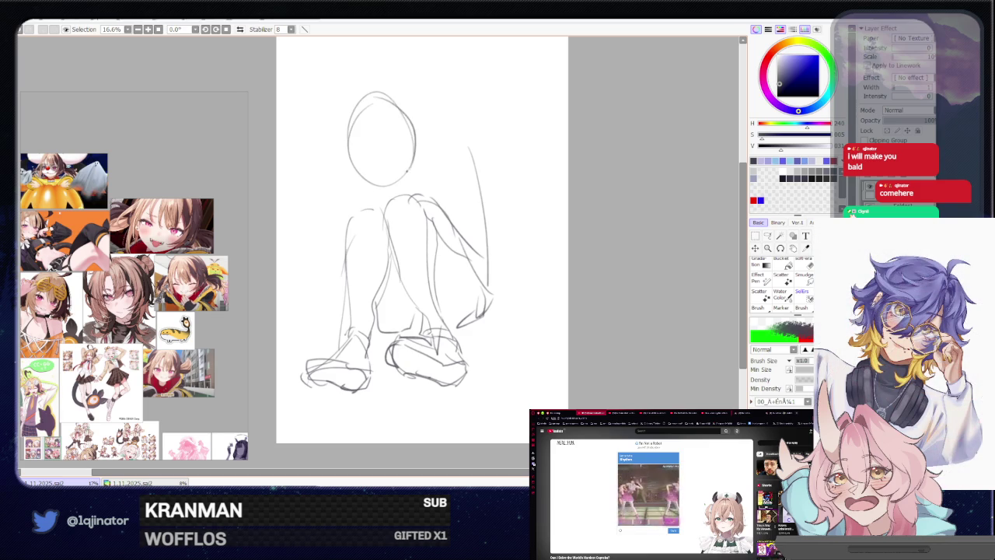
{"action": "key", "text": "ctrl+z"}
{"action": "mouse_move", "coordinate": [347, 141]}
{"action": "left_mouse_down"}
{"action": "mouse_move", "coordinate": [407, 117]}
{"action": "mouse_move", "coordinate": [384, 186]}
{"action": "left_mouse_up"}
{"action": "key", "text": "ctrl+z"}
{"action": "key", "text": "ctrl+z"}
{"action": "left_click_drag", "start_coordinate": [381, 93], "coordinate": [350, 132]}
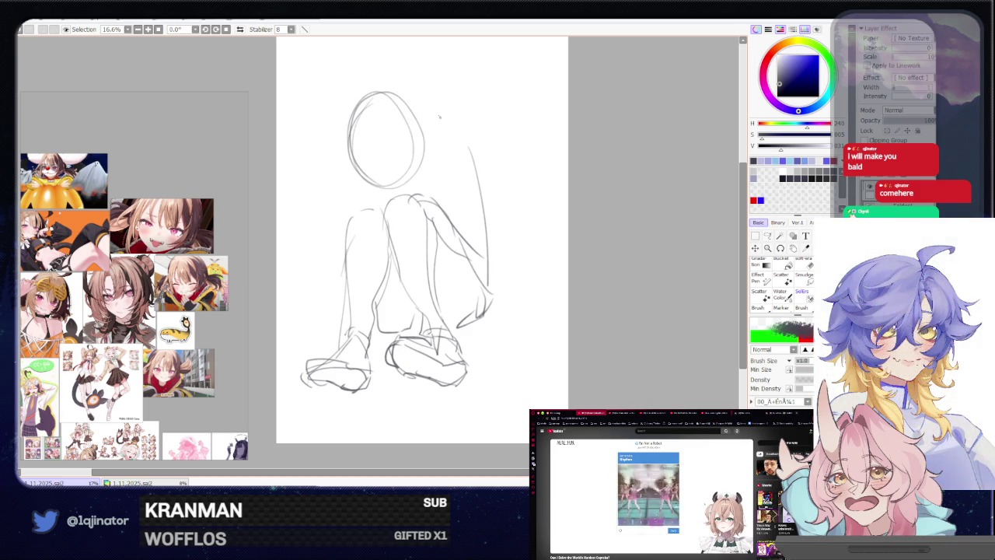
{"action": "left_click_drag", "start_coordinate": [437, 142], "coordinate": [477, 193]}
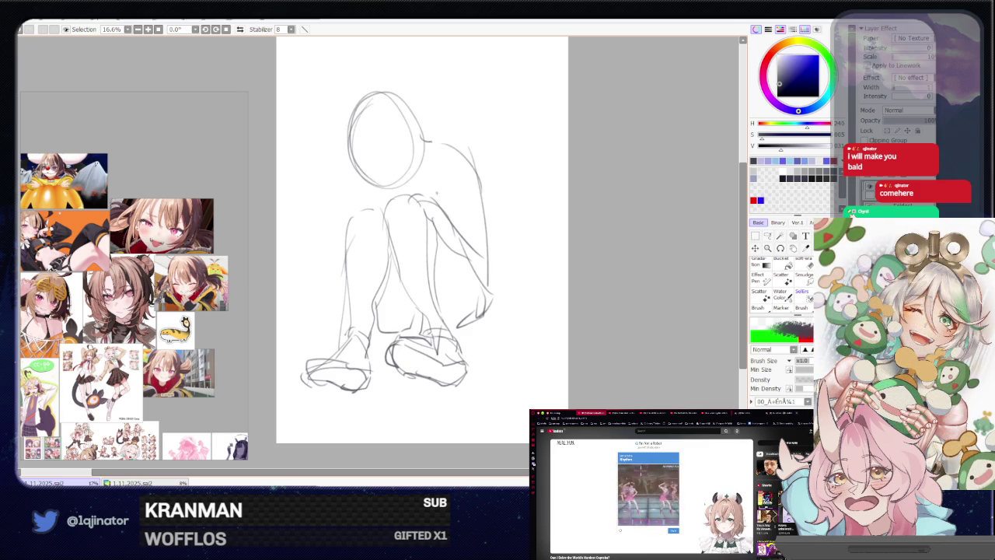
{"action": "left_click_drag", "start_coordinate": [379, 182], "coordinate": [391, 178]}
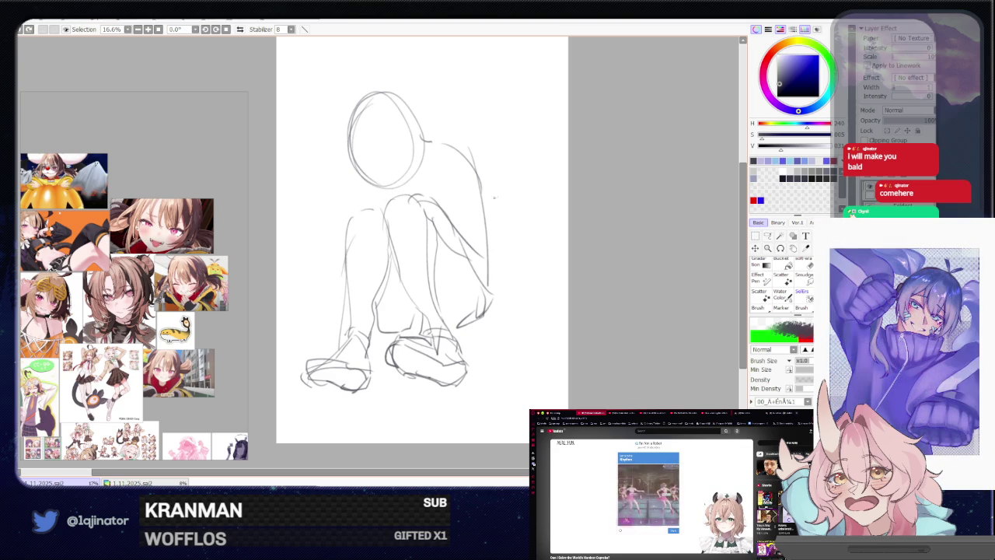
Sketch the right shoulder, arm and both leg outlines, then clear the whole sketch.
{"action": "left_click_drag", "start_coordinate": [448, 180], "coordinate": [484, 179]}
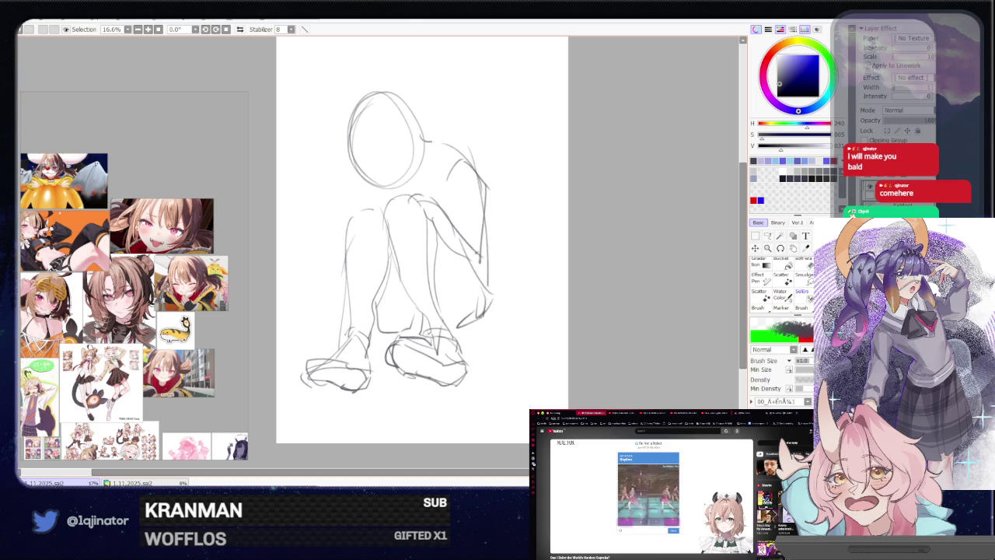
{"action": "left_click_drag", "start_coordinate": [448, 189], "coordinate": [464, 248]}
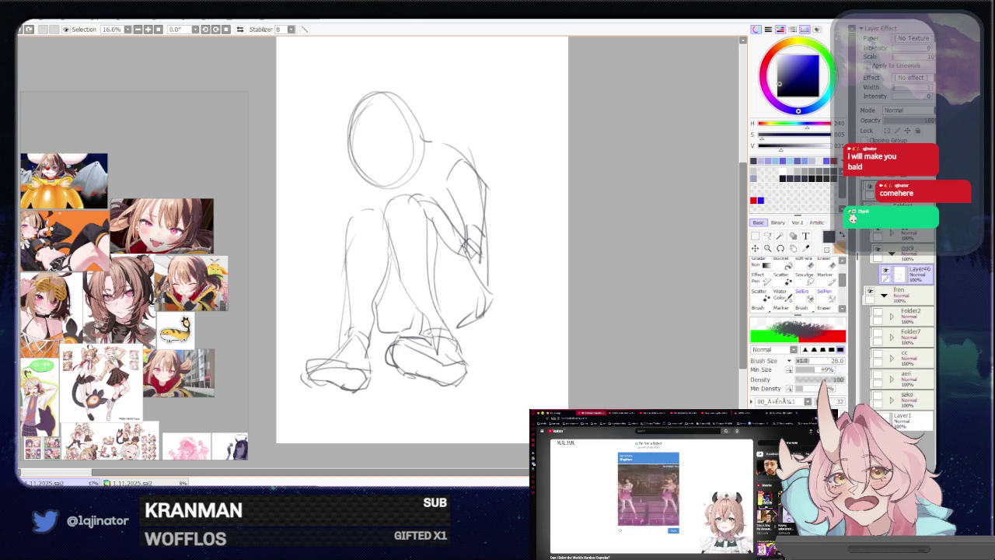
{"action": "left_click_drag", "start_coordinate": [481, 261], "coordinate": [462, 309]}
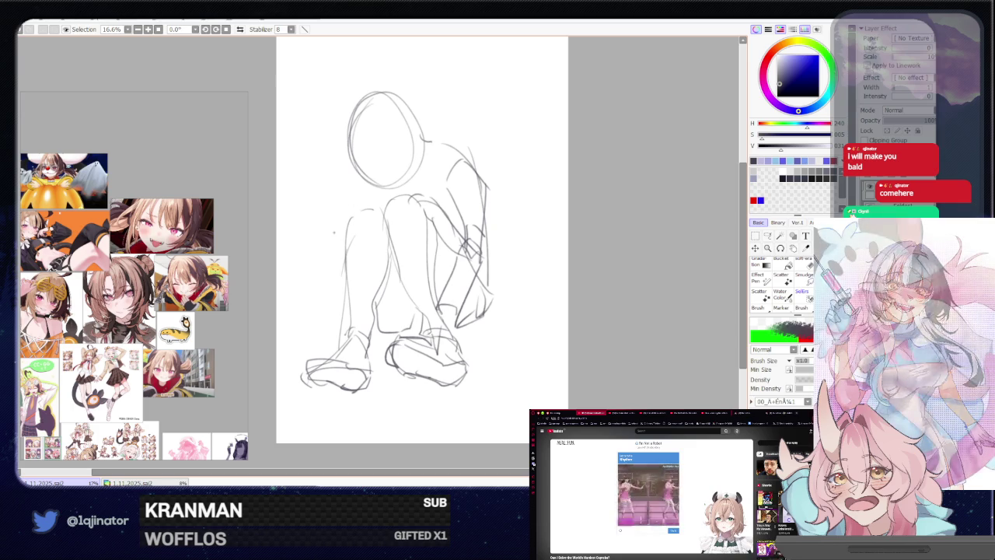
{"action": "left_click_drag", "start_coordinate": [356, 204], "coordinate": [325, 277]}
{"action": "left_click_drag", "start_coordinate": [340, 244], "coordinate": [339, 290]}
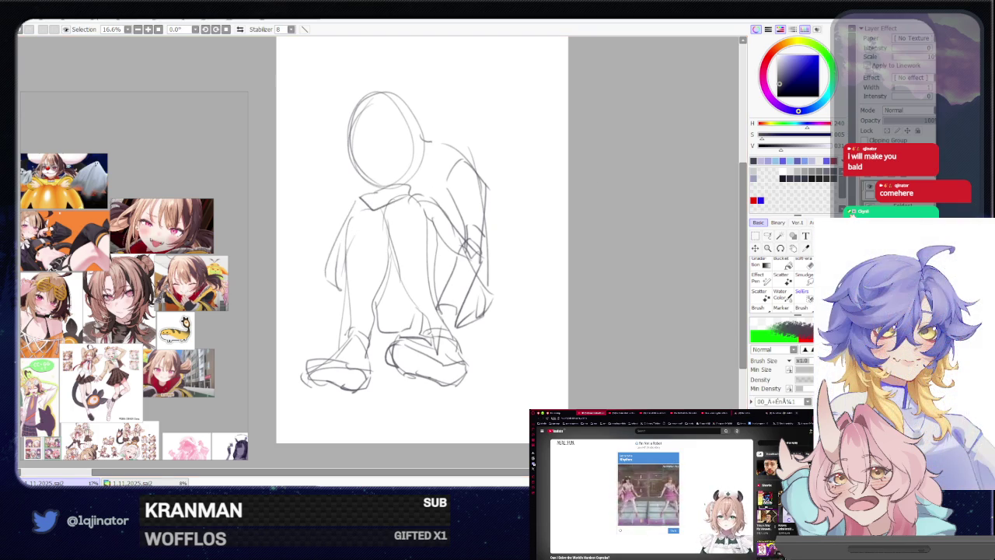
{"action": "key", "text": "Delete"}
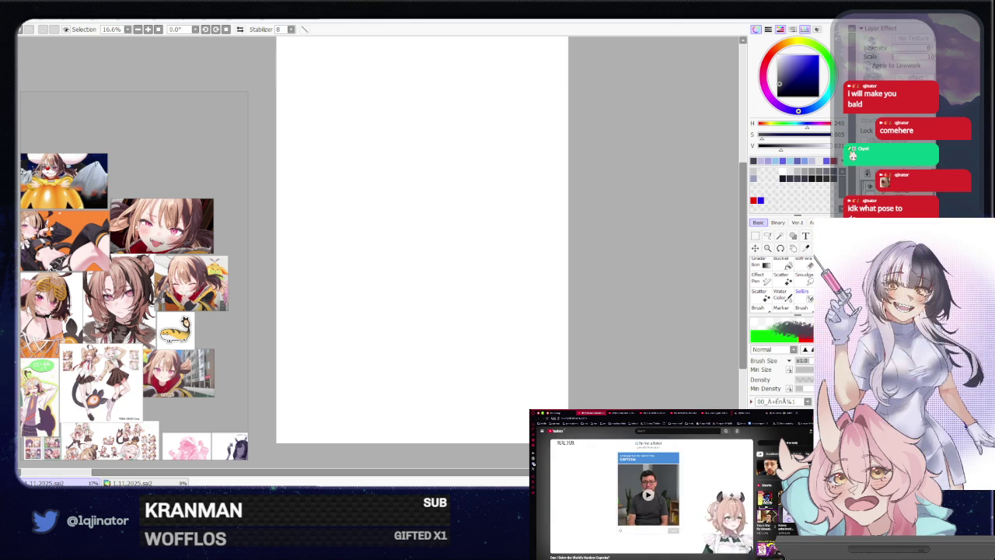
Zoom the reference board to bring the orange character sheet into view.
{"action": "scroll", "coordinate": [87, 311], "scroll_direction": "down", "scroll_amount": 5}
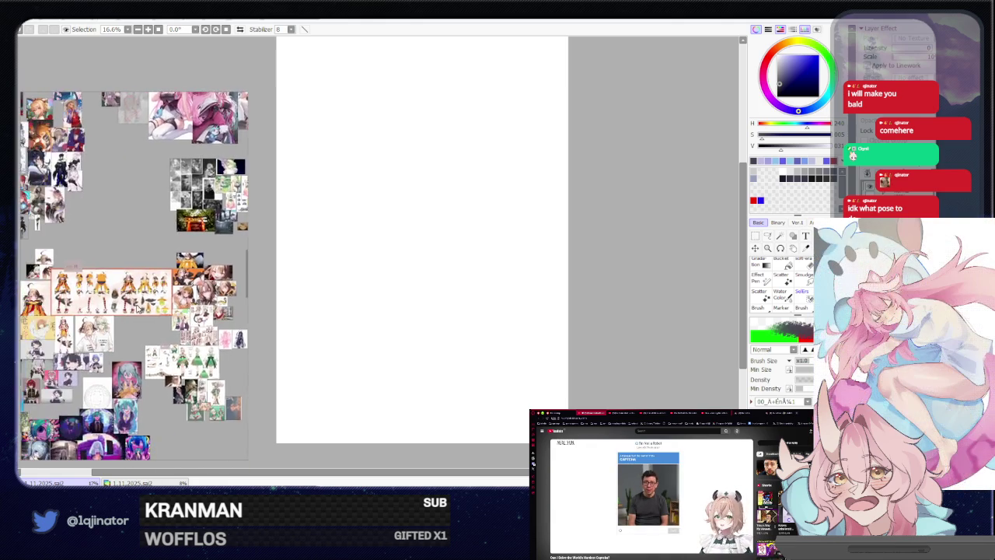
{"action": "scroll", "coordinate": [148, 309], "scroll_direction": "up", "scroll_amount": 2}
{"action": "scroll", "coordinate": [178, 297], "scroll_direction": "up", "scroll_amount": 1}
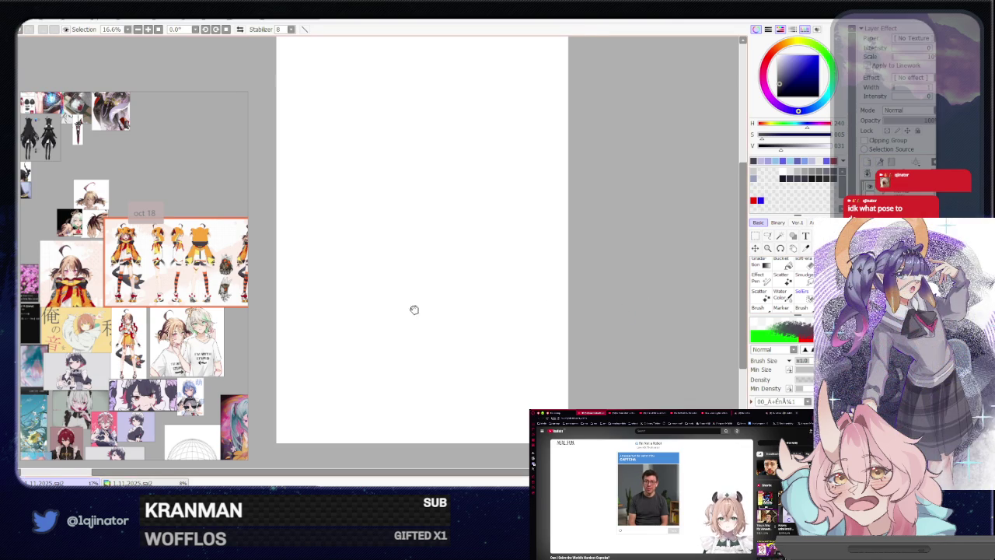
Begin the new figure with a curved hip arc mid-page and shift it up-right.
{"action": "left_click_drag", "start_coordinate": [417, 306], "coordinate": [449, 307]}
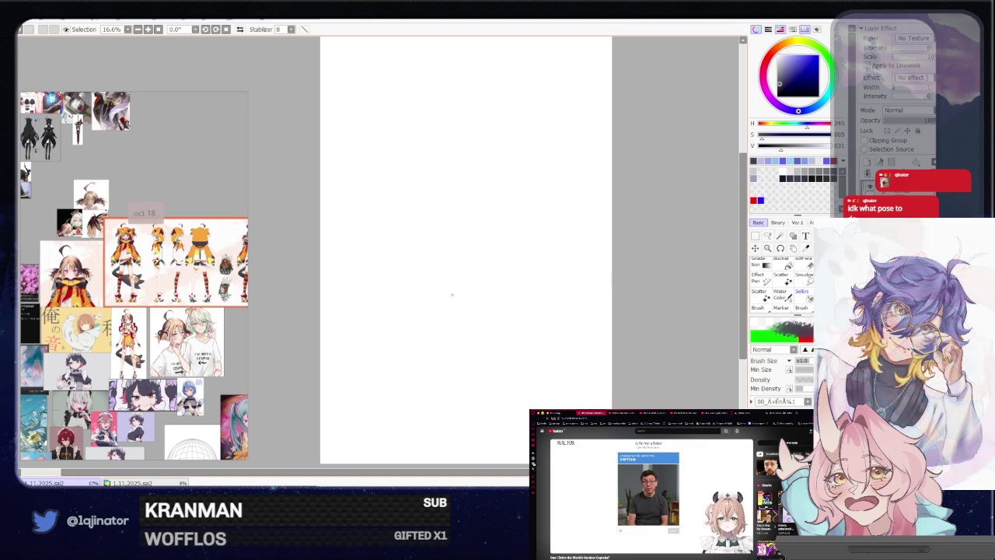
{"action": "left_click_drag", "start_coordinate": [430, 367], "coordinate": [415, 371]}
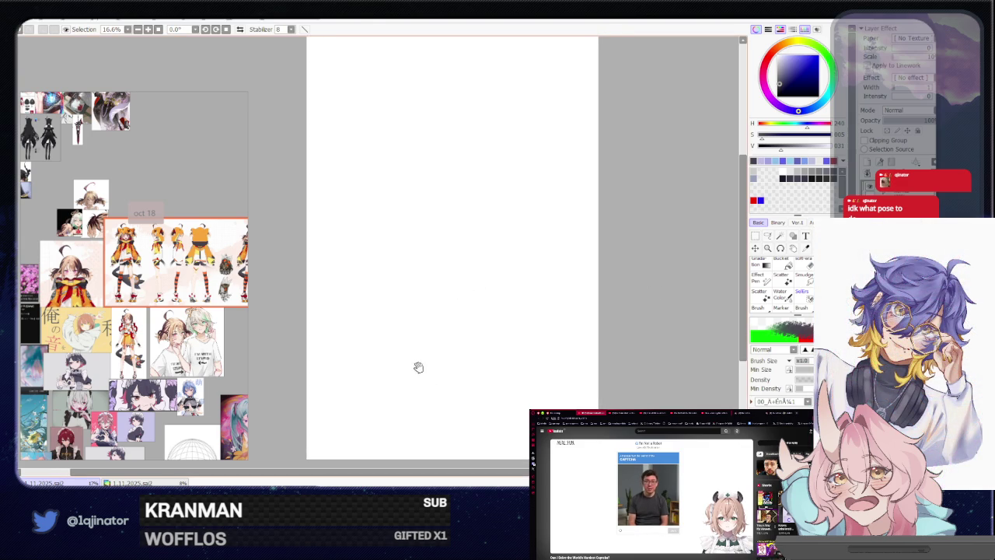
{"action": "left_click_drag", "start_coordinate": [460, 235], "coordinate": [421, 269]}
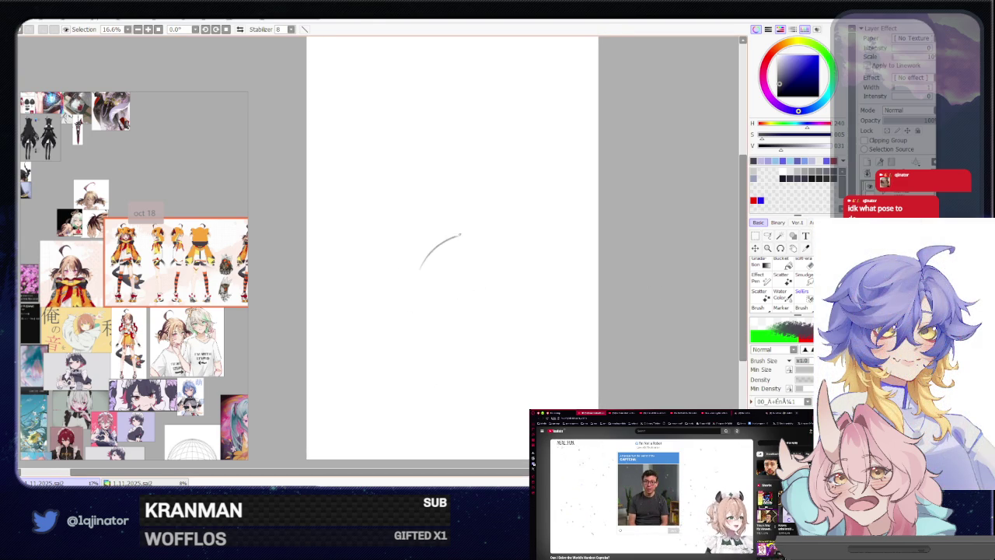
{"action": "left_click_drag", "start_coordinate": [471, 231], "coordinate": [487, 238]}
{"action": "mouse_move", "coordinate": [427, 260]}
{"action": "left_mouse_down"}
{"action": "mouse_move", "coordinate": [424, 277]}
{"action": "mouse_move", "coordinate": [448, 297]}
{"action": "left_mouse_up"}
{"action": "left_click_drag", "start_coordinate": [524, 216], "coordinate": [539, 188]}
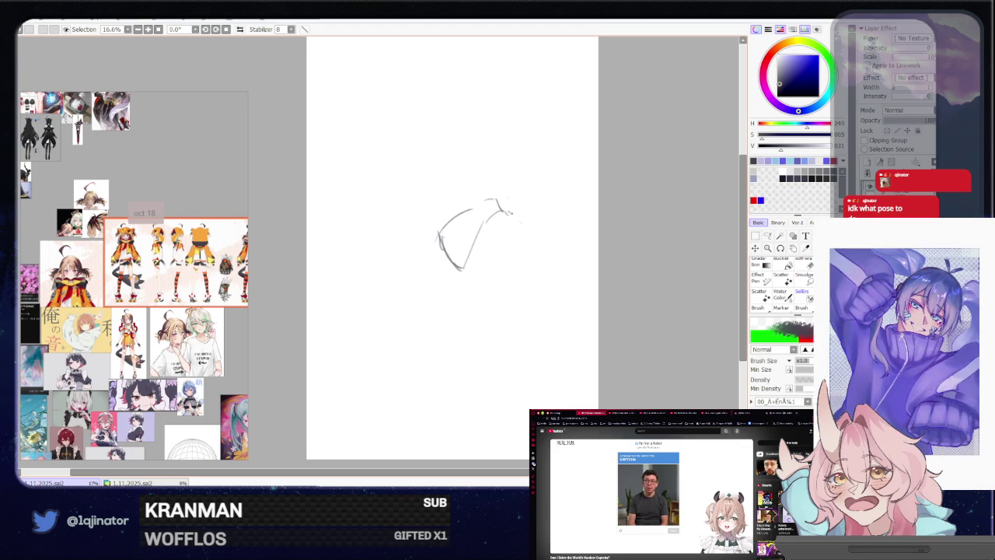
Add the thigh block's side and lower lines, then shift the sketch down-left.
{"action": "left_click_drag", "start_coordinate": [536, 249], "coordinate": [508, 301]}
{"action": "left_click_drag", "start_coordinate": [469, 256], "coordinate": [490, 269]}
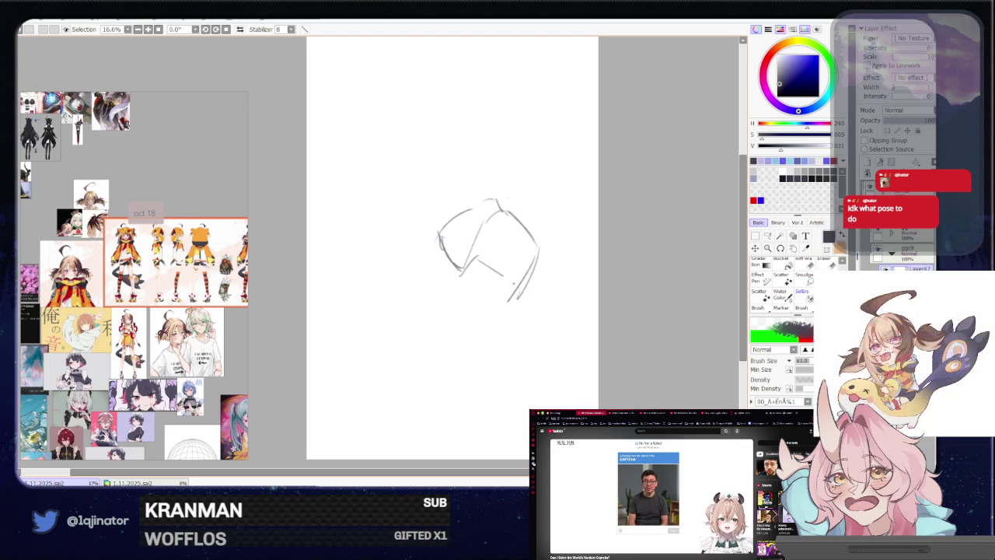
{"action": "left_click_drag", "start_coordinate": [454, 296], "coordinate": [438, 370]}
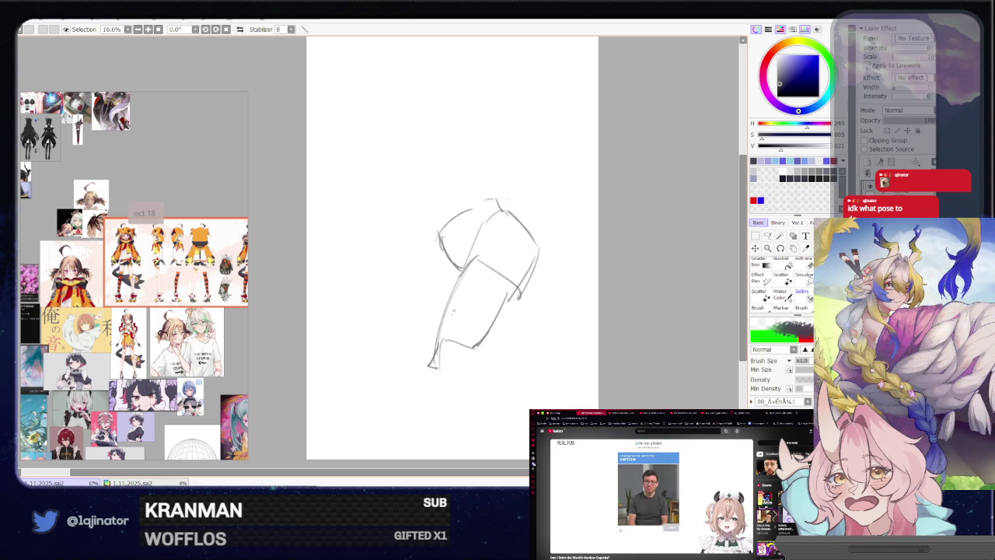
{"action": "left_click_drag", "start_coordinate": [439, 256], "coordinate": [433, 272]}
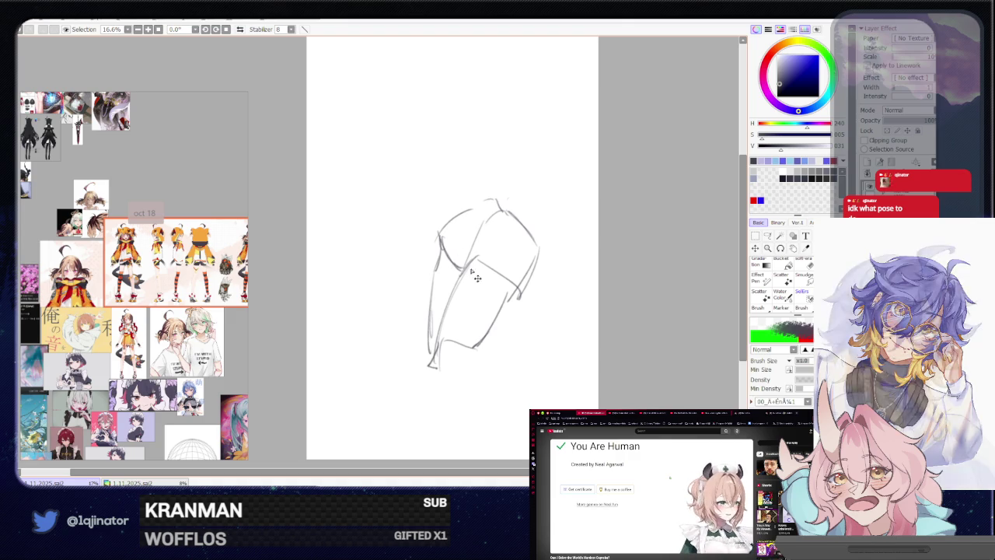
{"action": "left_click_drag", "start_coordinate": [478, 274], "coordinate": [452, 313]}
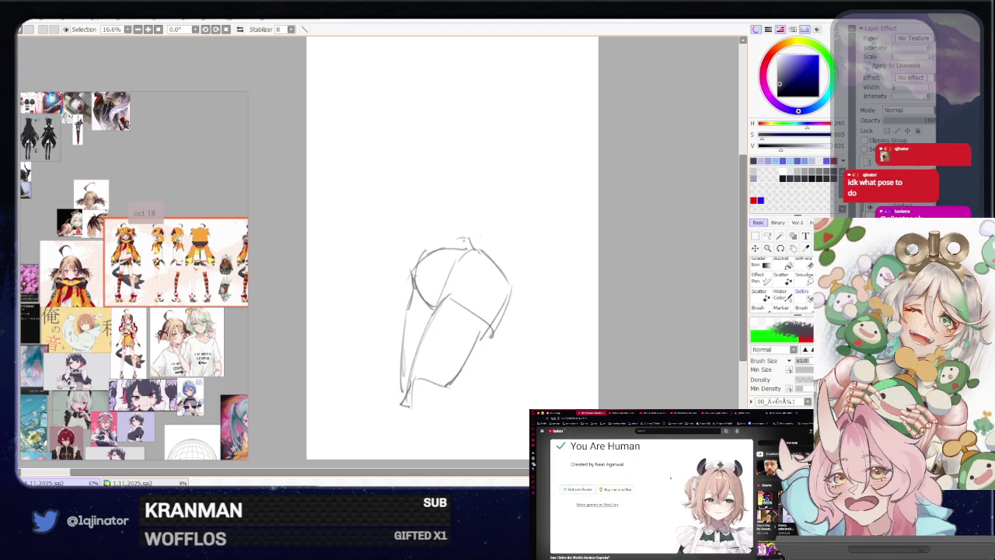
{"action": "left_click_drag", "start_coordinate": [412, 184], "coordinate": [403, 270]}
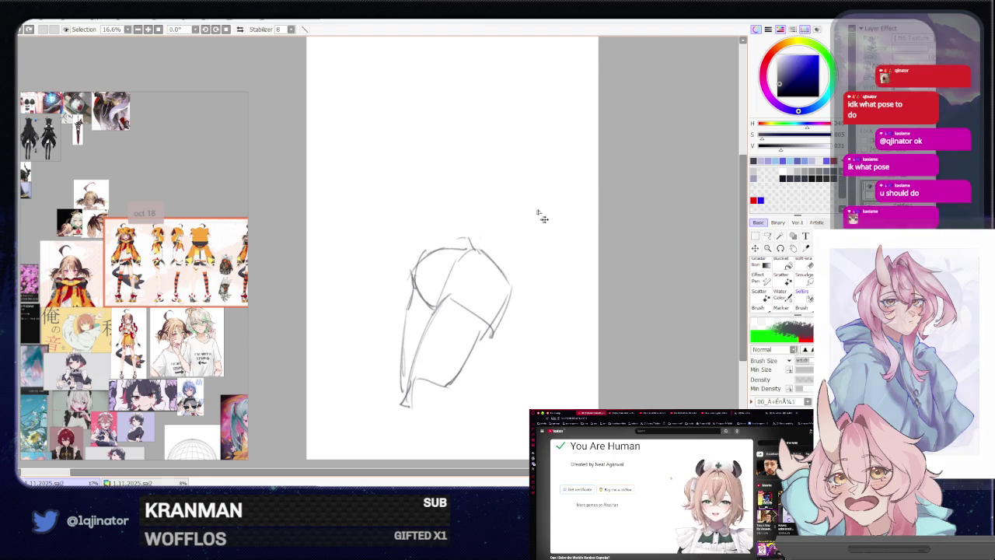
Tilt the hip sketch with Ctrl+T and draw an arm reaching out from the torso.
{"action": "key", "text": "ctrl+t"}
{"action": "left_click_drag", "start_coordinate": [529, 215], "coordinate": [493, 211]}
{"action": "left_click_drag", "start_coordinate": [482, 280], "coordinate": [497, 275]}
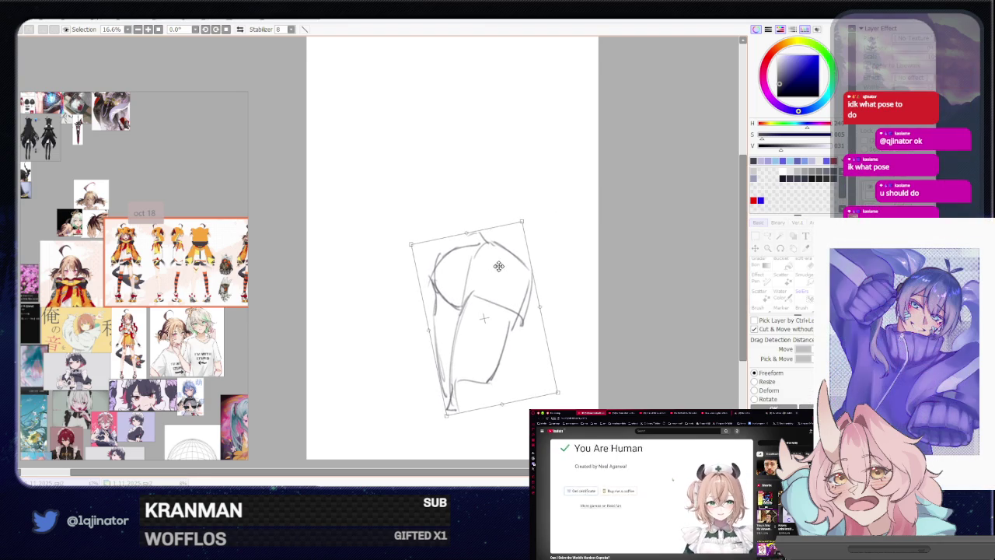
{"action": "key", "text": "Return"}
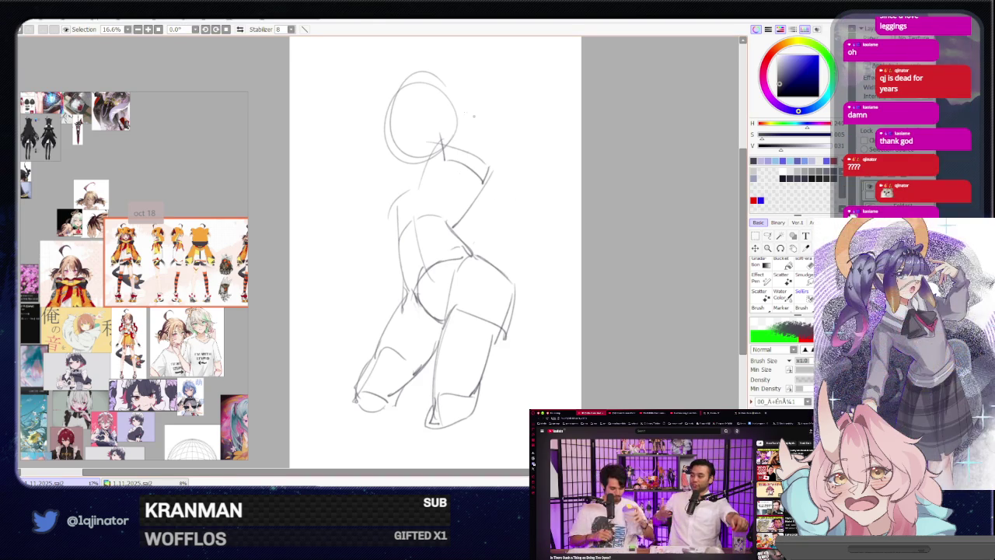
{"action": "left_click_drag", "start_coordinate": [395, 181], "coordinate": [342, 277]}
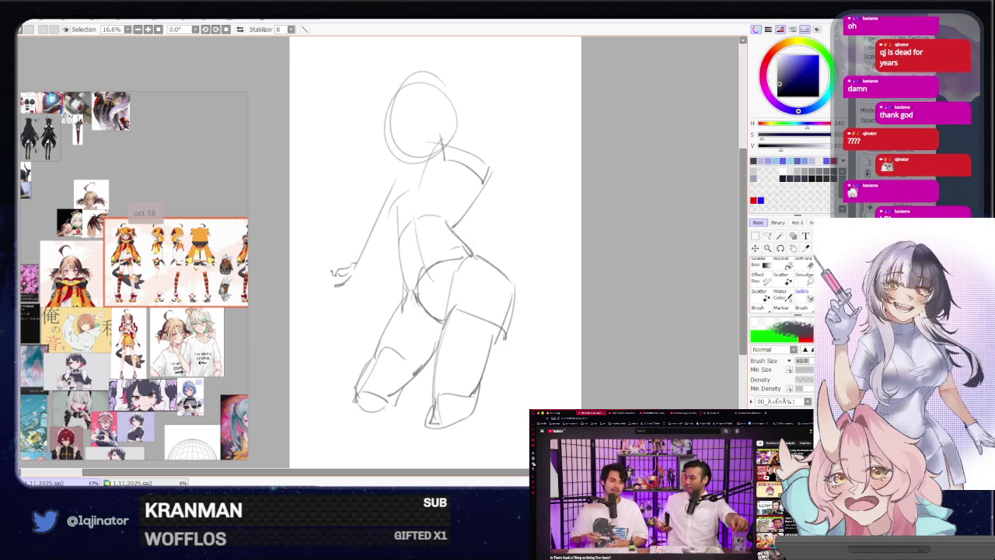
Add a curve down from the right shoulder and a lower-leg line extending downward.
{"action": "left_click_drag", "start_coordinate": [484, 193], "coordinate": [540, 247]}
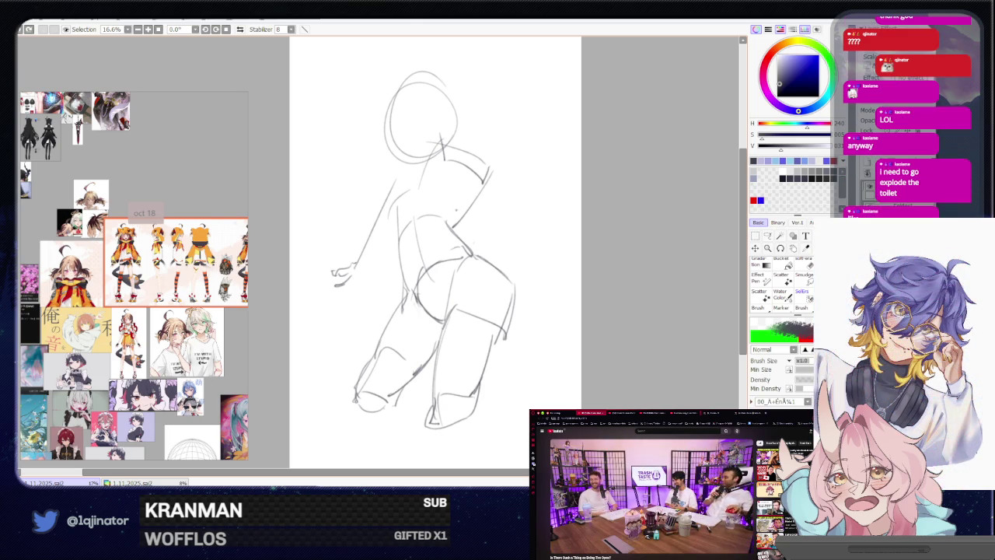
{"action": "left_click_drag", "start_coordinate": [360, 410], "coordinate": [340, 319]}
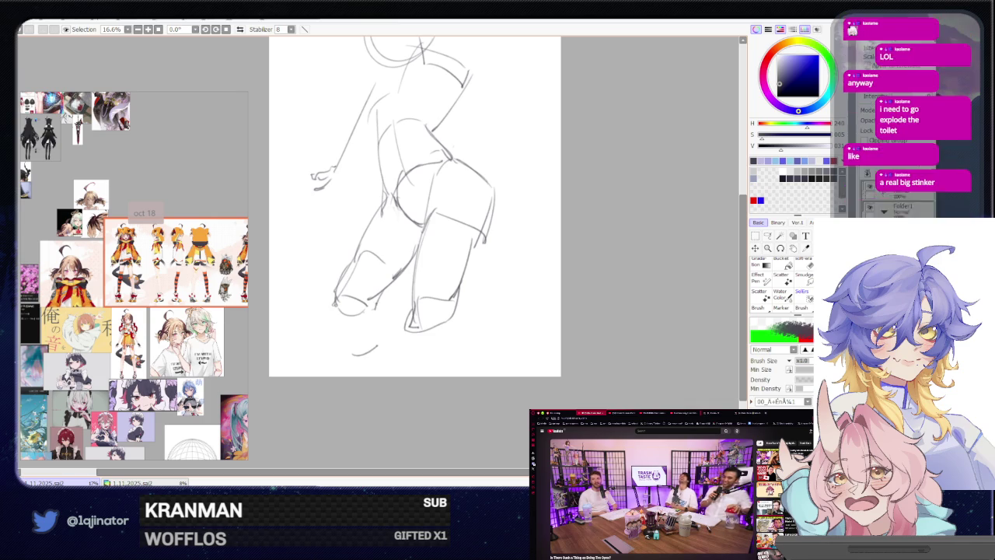
{"action": "left_click_drag", "start_coordinate": [379, 307], "coordinate": [387, 335]}
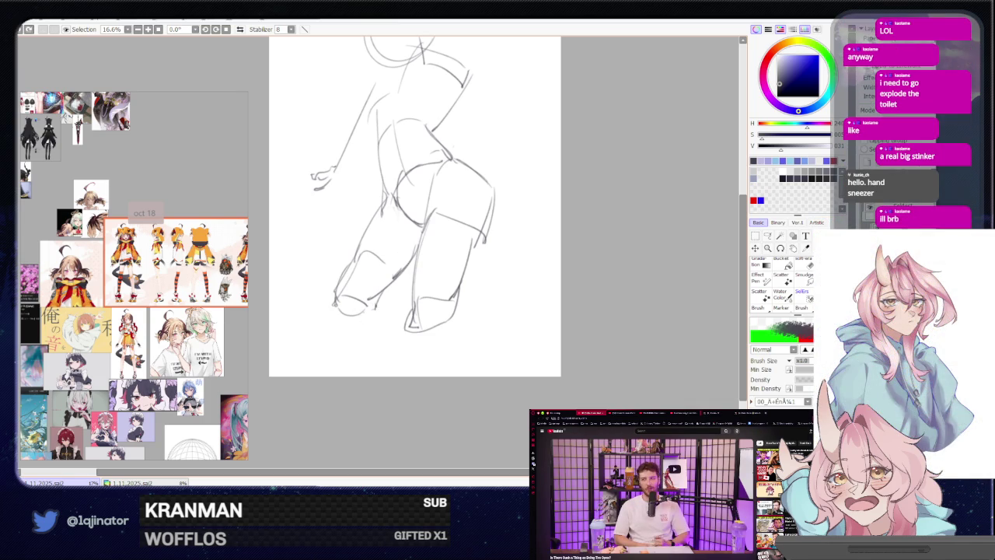
{"action": "left_click_drag", "start_coordinate": [376, 309], "coordinate": [371, 355]}
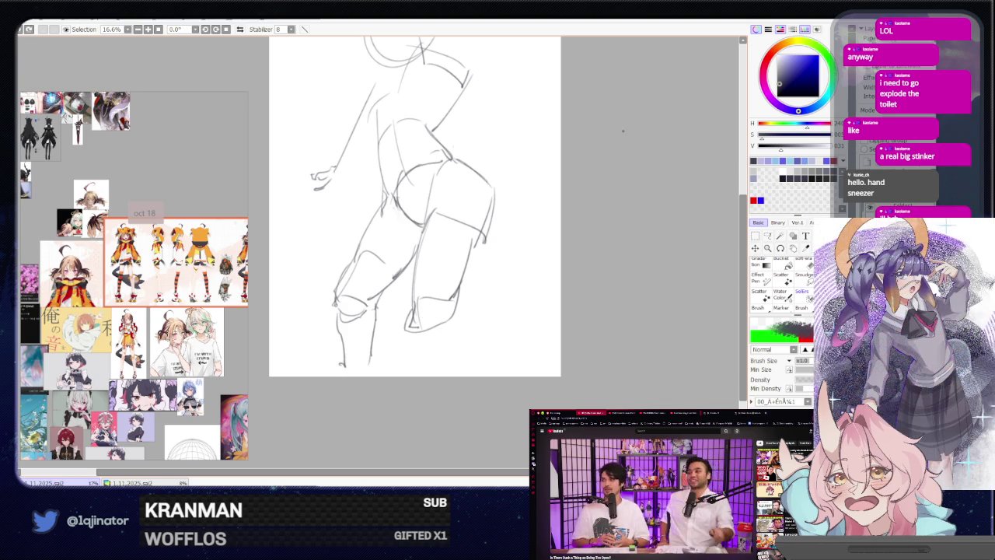
{"action": "key", "text": "l"}
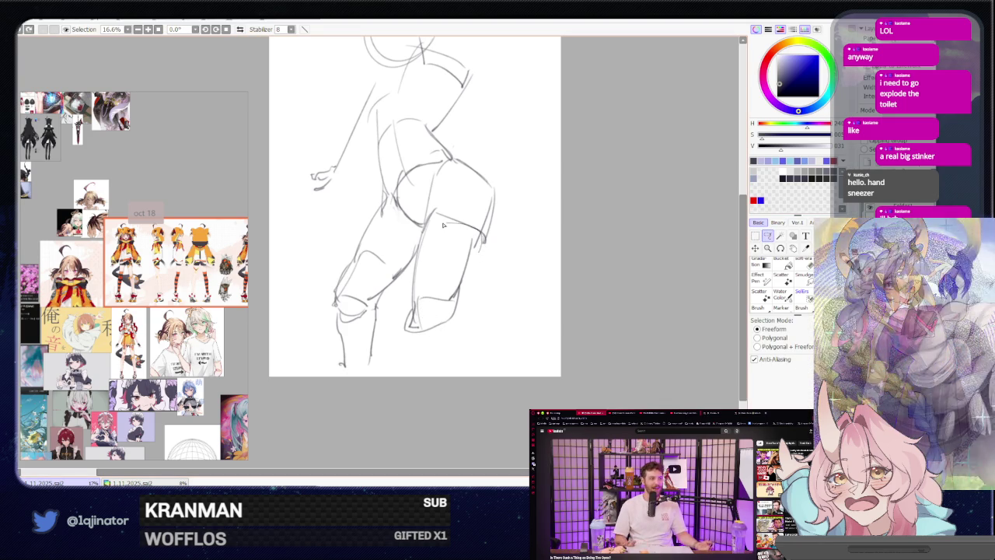
Lasso the right leg and rotate it slightly counter-clockwise.
{"action": "left_click_drag", "start_coordinate": [412, 276], "coordinate": [406, 233]}
{"action": "key", "text": "ctrl+t"}
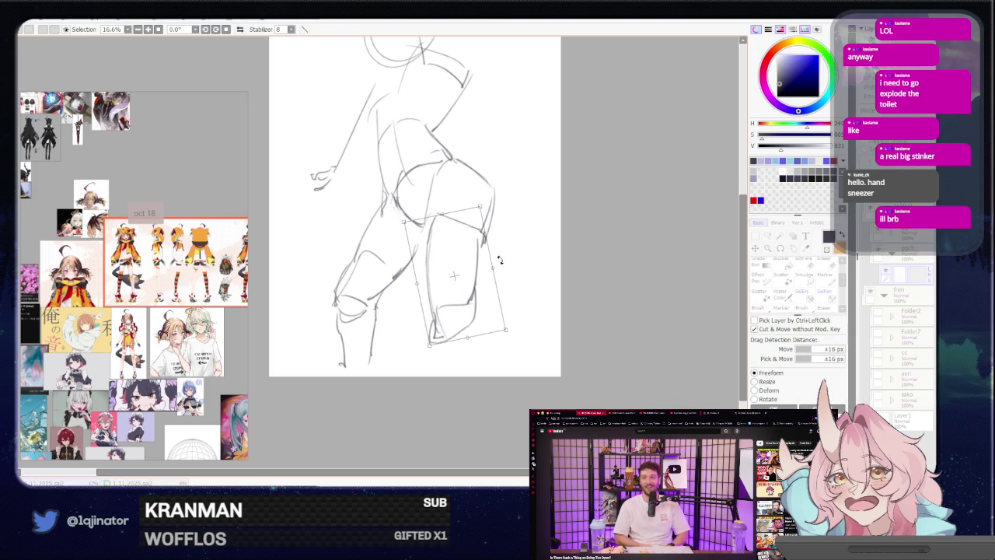
{"action": "left_click_drag", "start_coordinate": [504, 251], "coordinate": [528, 218]}
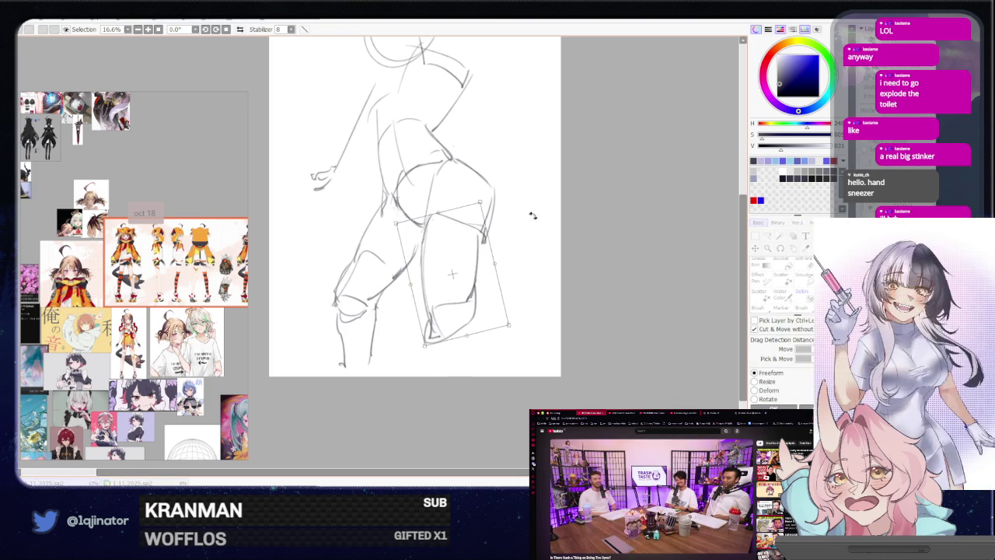
{"action": "key", "text": "Return"}
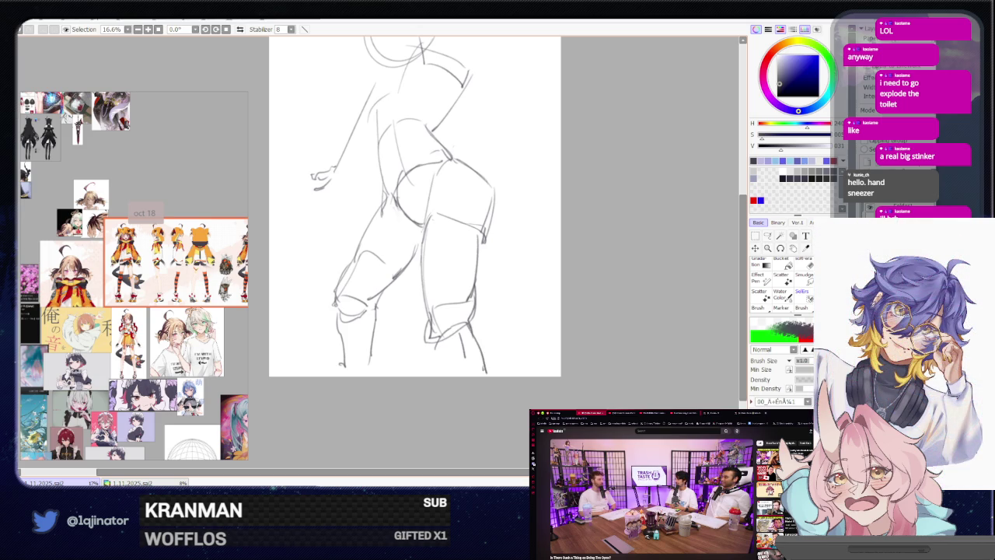
{"action": "left_click_drag", "start_coordinate": [458, 186], "coordinate": [458, 340]}
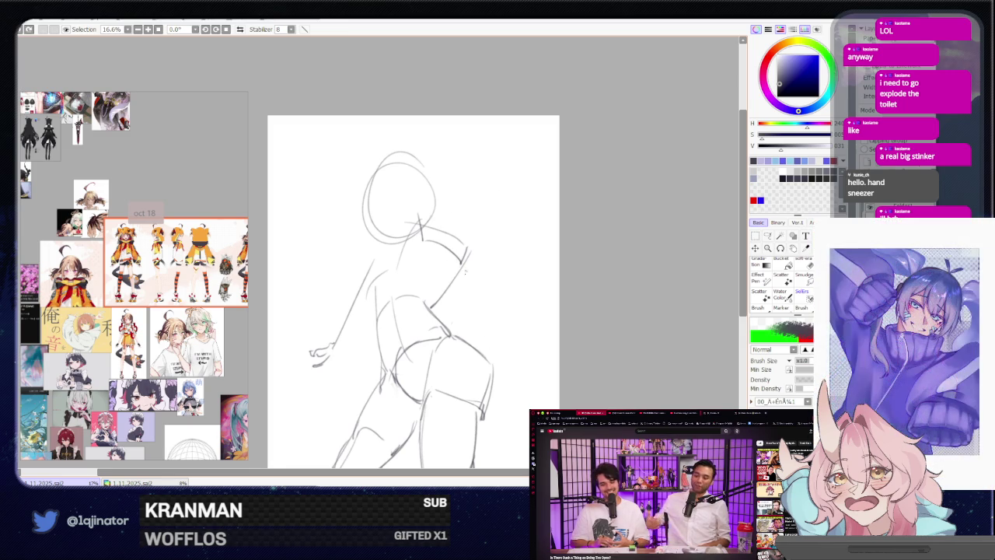
Erase the sketched hand and part of the arm.
{"action": "left_click_drag", "start_coordinate": [442, 345], "coordinate": [449, 300]}
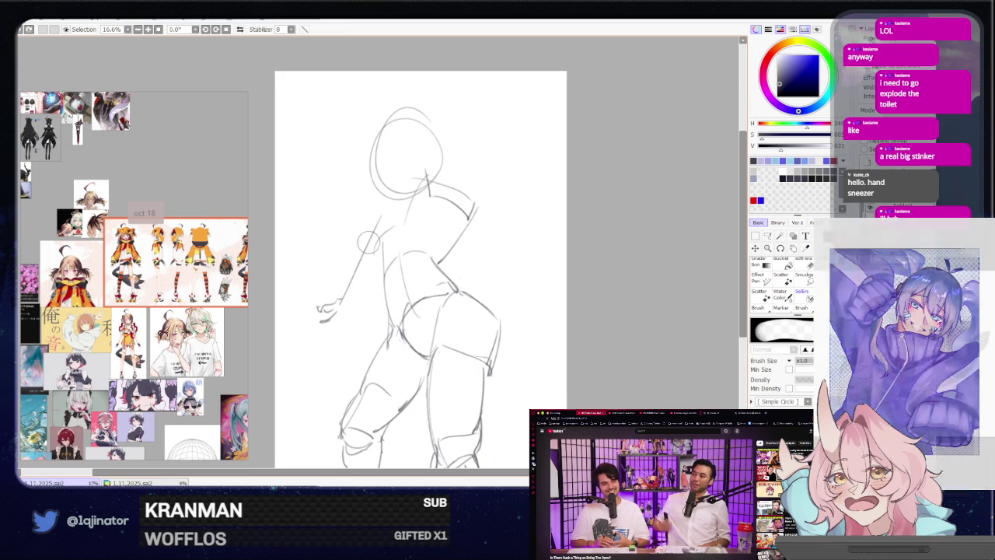
{"action": "key", "text": "e"}
{"action": "left_click_drag", "start_coordinate": [331, 307], "coordinate": [324, 348]}
{"action": "key", "text": "n"}
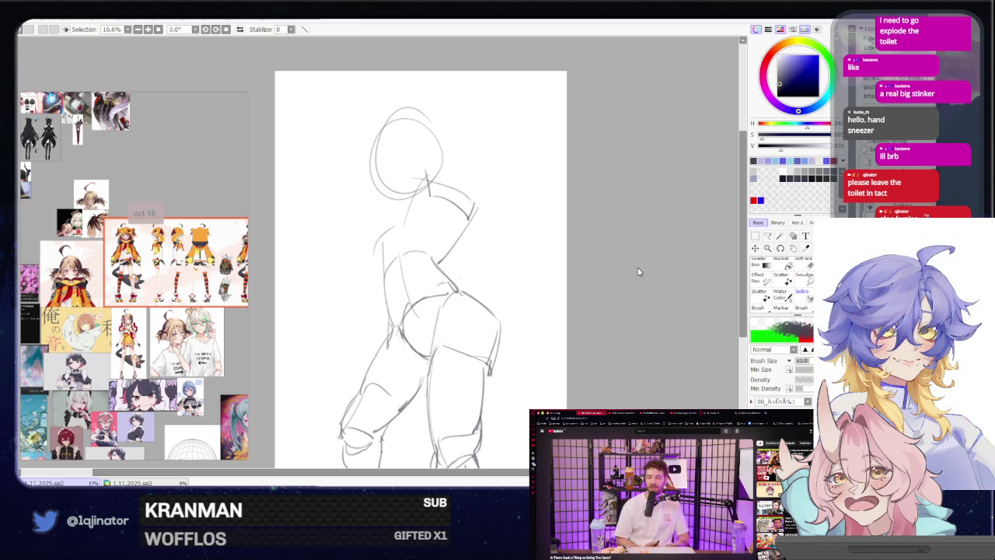
Darken the figure's left torso line and strengthen the left shoulder line.
{"action": "left_click_drag", "start_coordinate": [425, 206], "coordinate": [417, 208]}
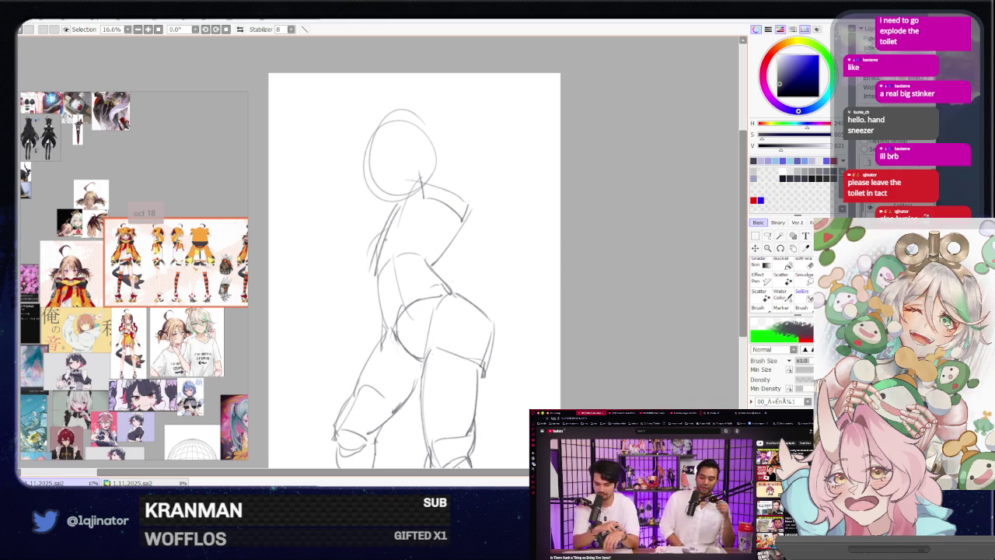
{"action": "left_click_drag", "start_coordinate": [391, 204], "coordinate": [375, 266]}
{"action": "left_click_drag", "start_coordinate": [398, 199], "coordinate": [439, 204]}
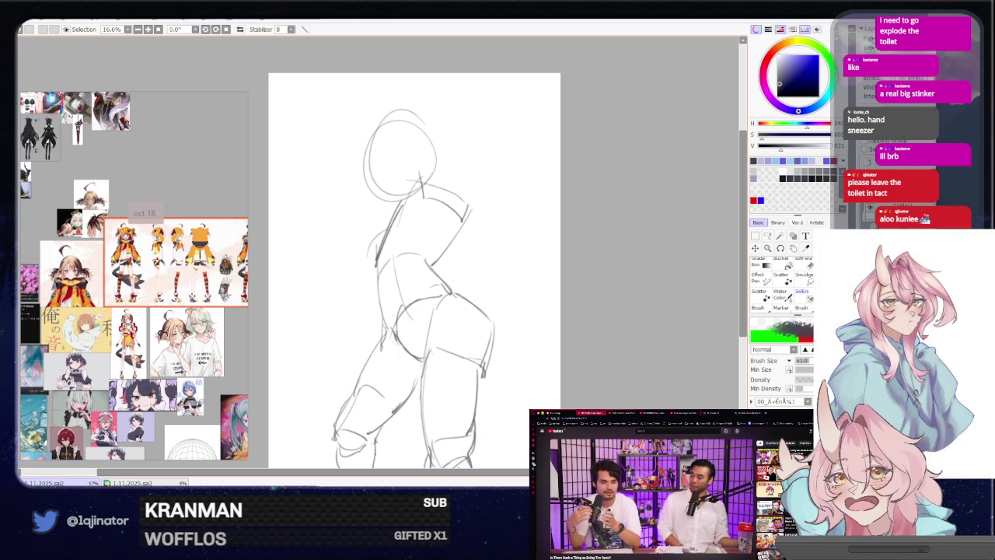
{"action": "mouse_move", "coordinate": [512, 198]}
{"action": "left_mouse_down"}
{"action": "mouse_move", "coordinate": [462, 200]}
{"action": "mouse_move", "coordinate": [477, 255]}
{"action": "left_mouse_up"}
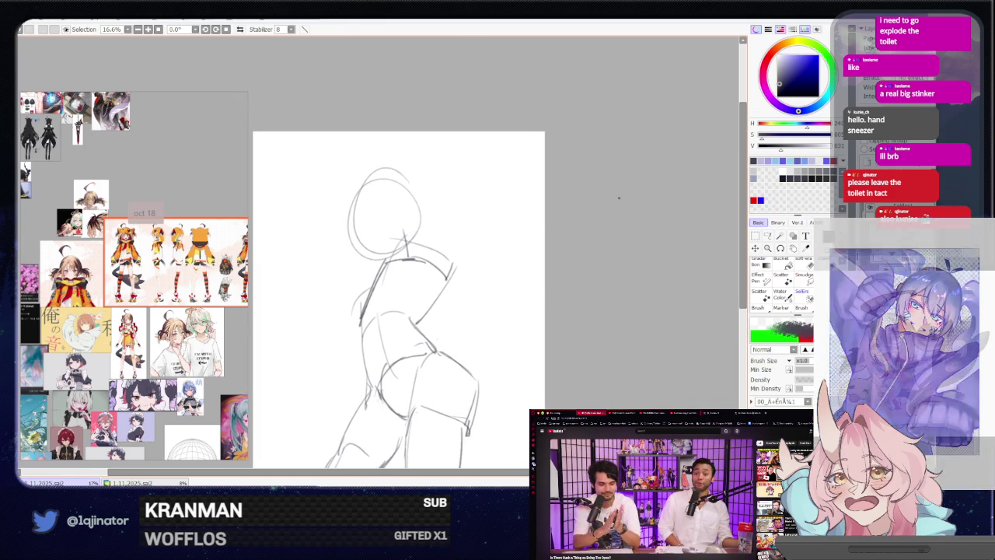
Lasso the head and nudge it to the right with a transform.
{"action": "left_click", "coordinate": [766, 236]}
{"action": "mouse_move", "coordinate": [393, 271]}
{"action": "left_mouse_down"}
{"action": "mouse_move", "coordinate": [433, 188]}
{"action": "mouse_move", "coordinate": [410, 204]}
{"action": "left_mouse_up"}
{"action": "key", "text": "ctrl+t"}
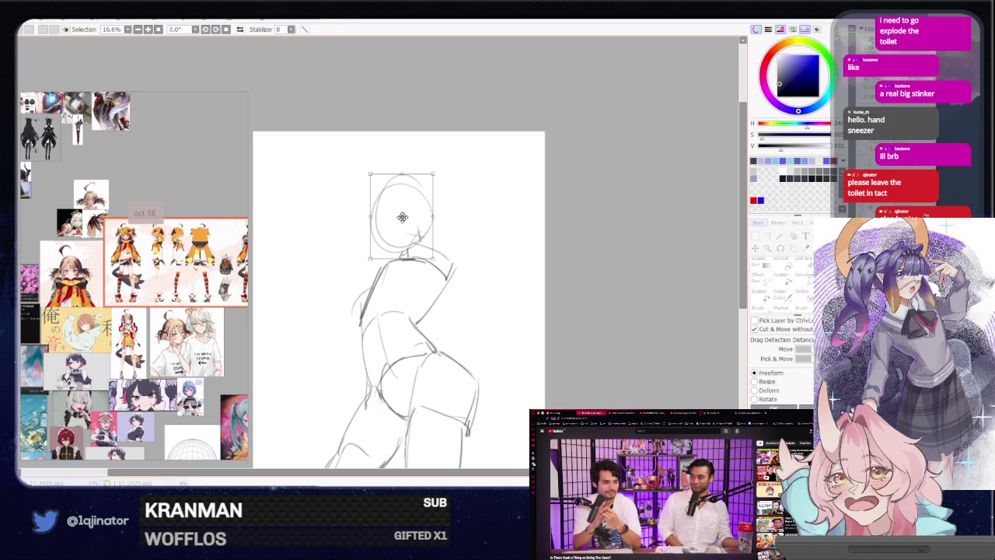
{"action": "key", "text": "Return"}
{"action": "left_click_drag", "start_coordinate": [473, 287], "coordinate": [506, 236]}
{"action": "key", "text": "b"}
{"action": "mouse_move", "coordinate": [449, 188]}
{"action": "left_mouse_down"}
{"action": "mouse_move", "coordinate": [461, 243]}
{"action": "mouse_move", "coordinate": [484, 219]}
{"action": "left_mouse_up"}
Shrink the whole sketch by about 12 percent.
{"action": "key", "text": "l"}
{"action": "mouse_move", "coordinate": [538, 195]}
{"action": "left_mouse_down"}
{"action": "mouse_move", "coordinate": [526, 267]}
{"action": "mouse_move", "coordinate": [484, 210]}
{"action": "mouse_move", "coordinate": [494, 213]}
{"action": "left_mouse_up"}
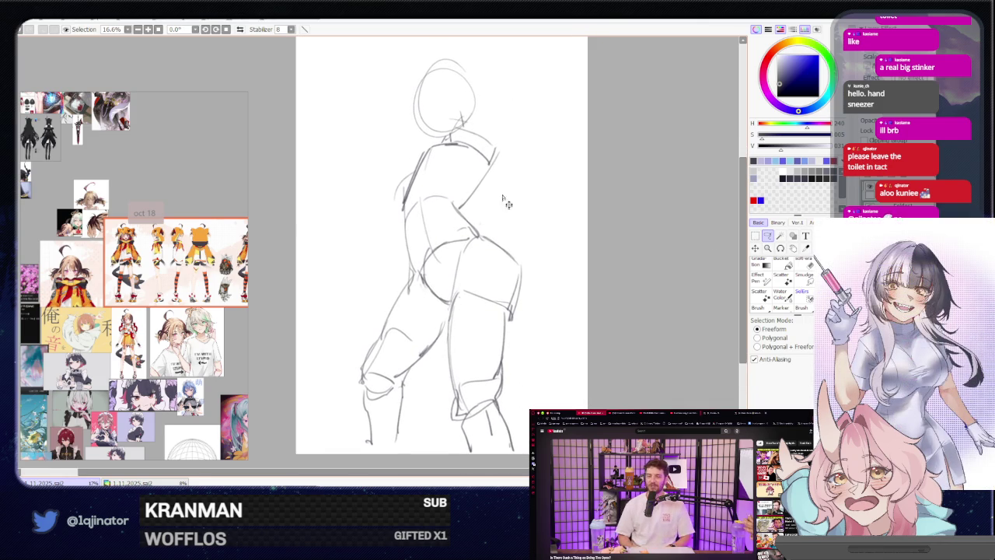
{"action": "key", "text": "ctrl+t"}
{"action": "left_click_drag", "start_coordinate": [523, 57], "coordinate": [507, 83]}
{"action": "key", "text": "Return"}
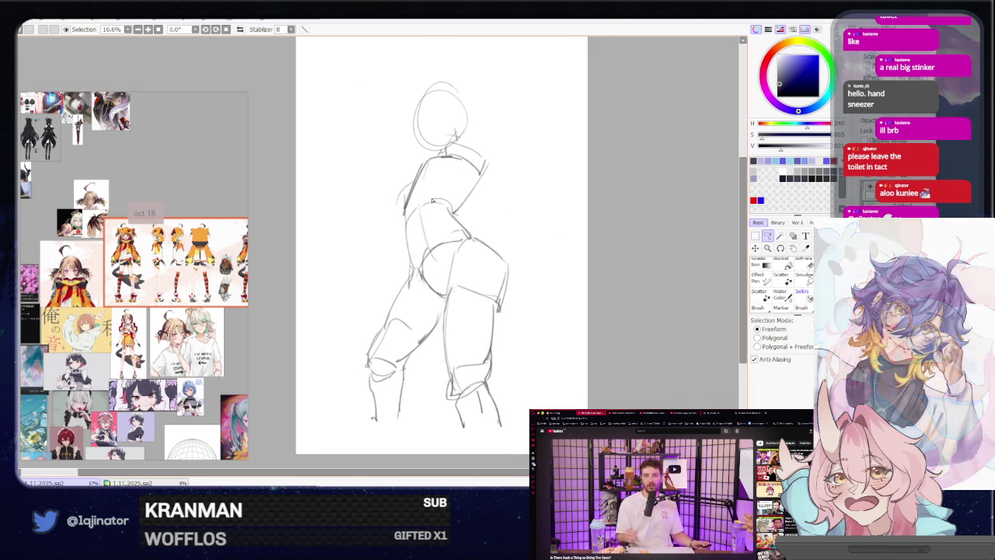
Rescale the selected head and torso together.
{"action": "key", "text": "ctrl+t"}
{"action": "left_click_drag", "start_coordinate": [518, 61], "coordinate": [457, 120]}
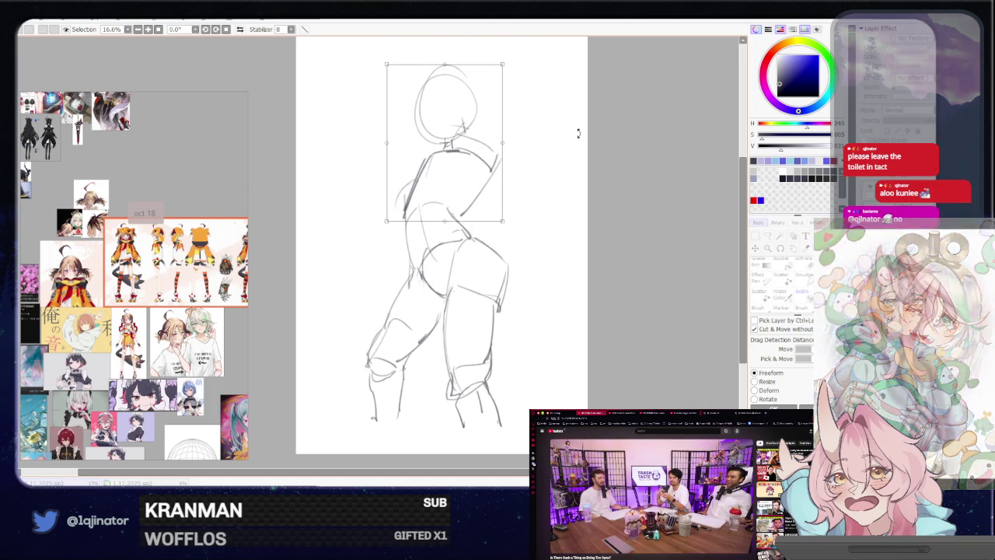
{"action": "key", "text": "Return"}
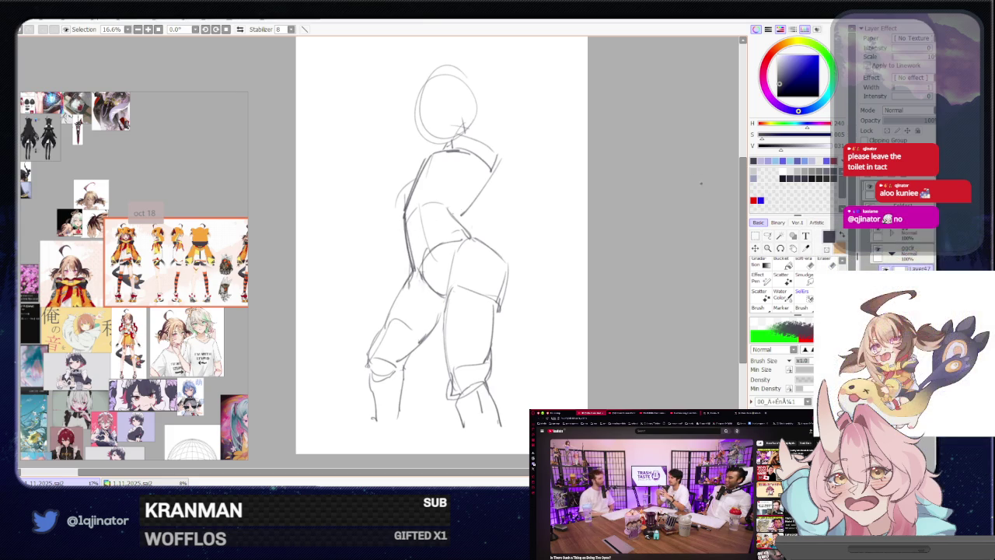
Lasso the left leg and shift it slightly right and down.
{"action": "left_click", "coordinate": [767, 236]}
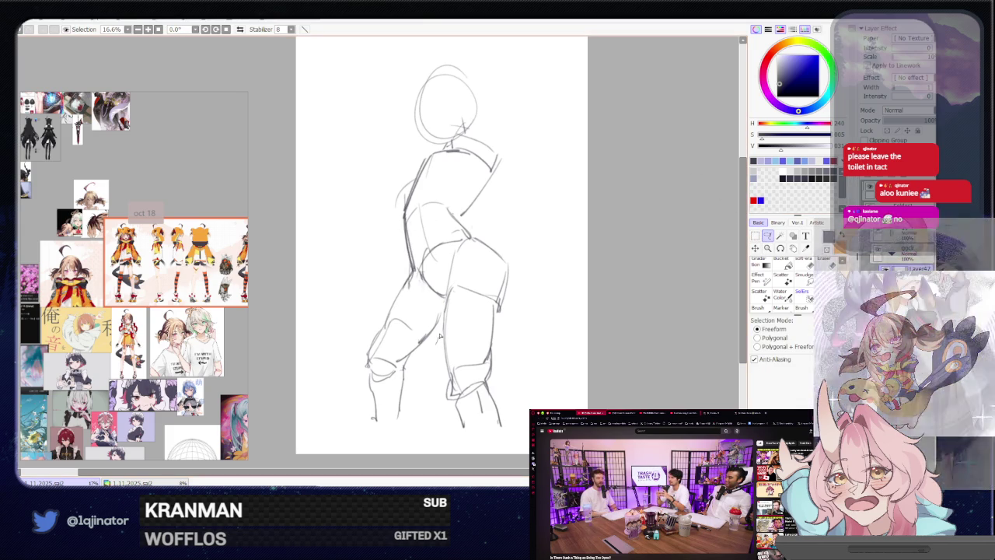
{"action": "left_click_drag", "start_coordinate": [428, 274], "coordinate": [458, 419]}
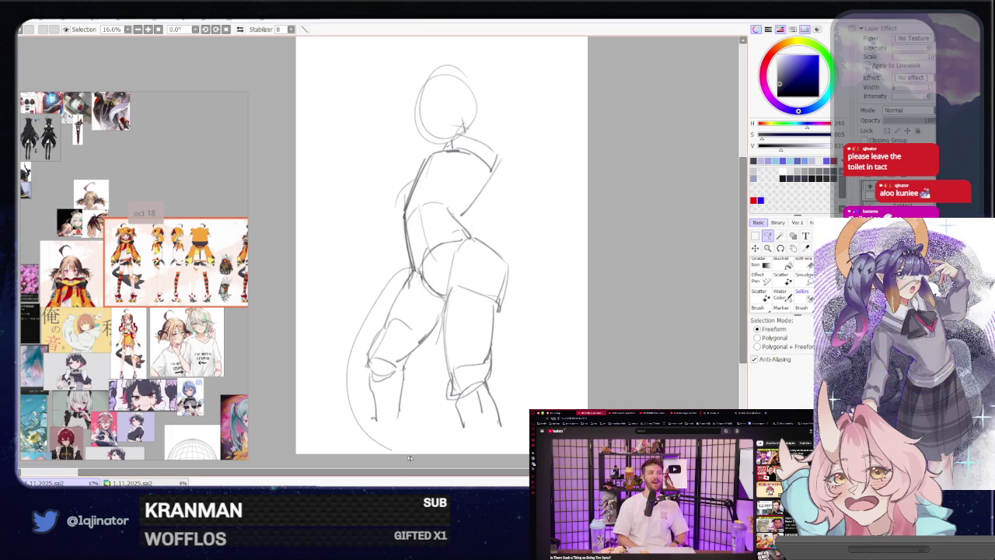
{"action": "key", "text": "ctrl+t"}
{"action": "left_click_drag", "start_coordinate": [405, 354], "coordinate": [415, 345]}
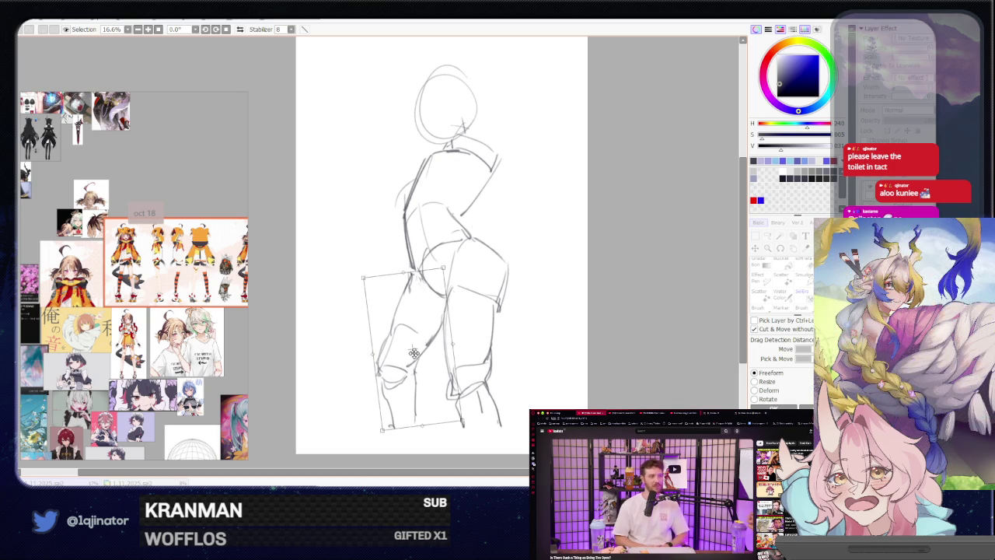
{"action": "key", "text": "Return"}
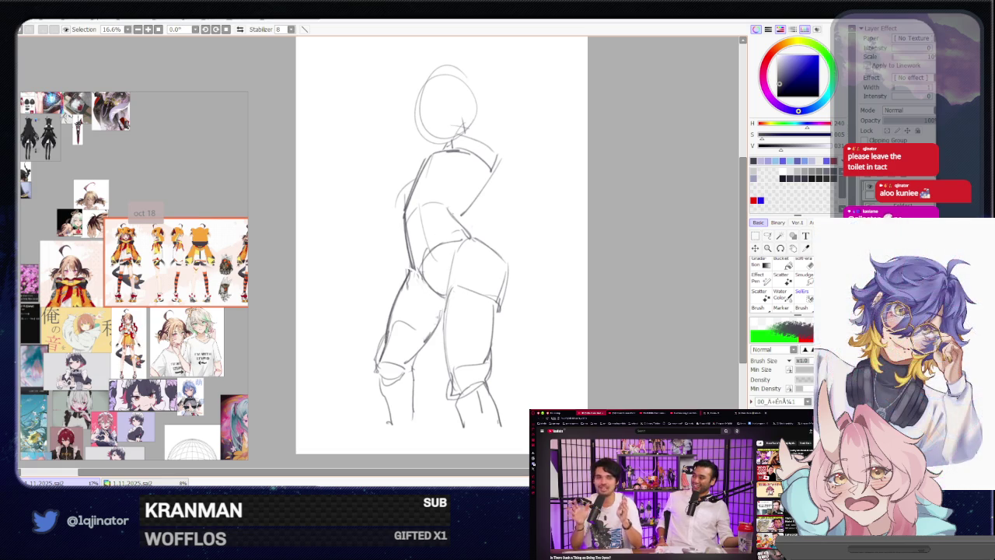
{"action": "key", "text": "e"}
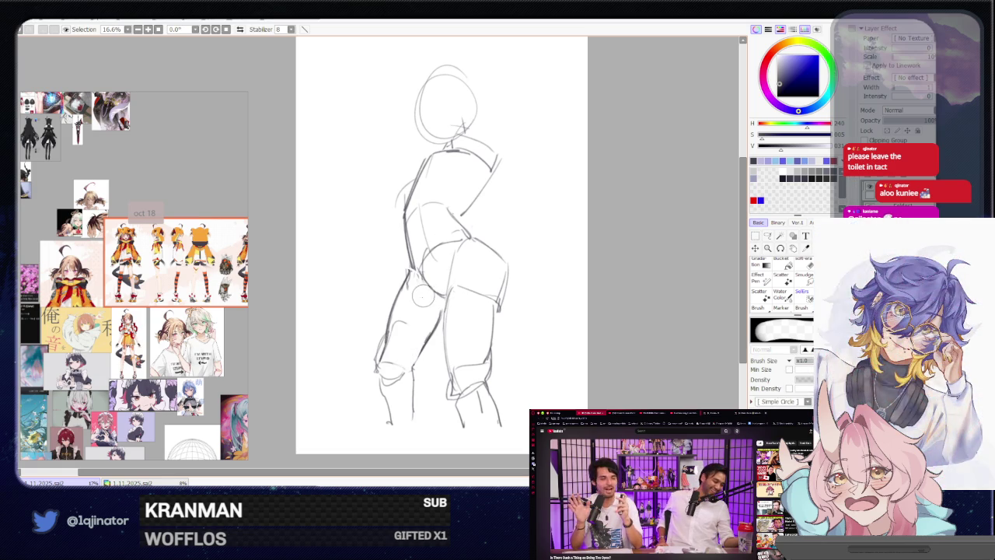
{"action": "key", "text": "b"}
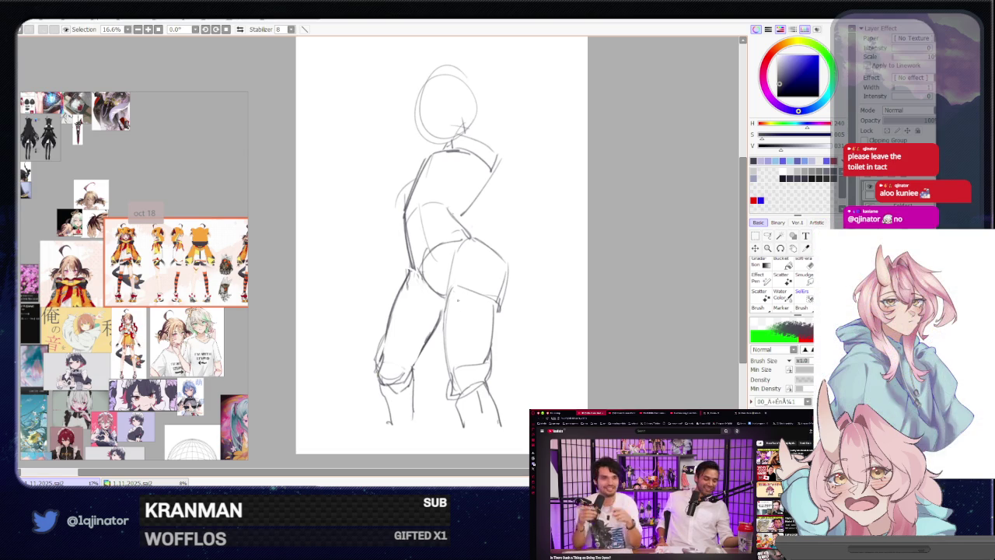
Redraw the right leg line a few times, undoing the false strokes.
{"action": "scroll", "coordinate": [439, 245], "scroll_direction": "down", "scroll_amount": 1}
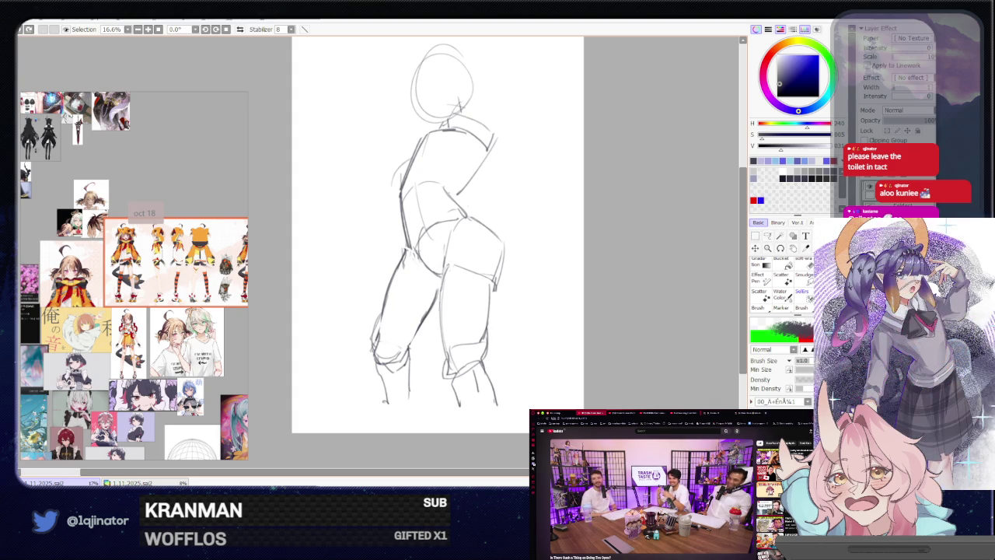
{"action": "left_click_drag", "start_coordinate": [440, 268], "coordinate": [437, 328]}
{"action": "key", "text": "ctrl+z"}
{"action": "left_click_drag", "start_coordinate": [440, 264], "coordinate": [436, 326]}
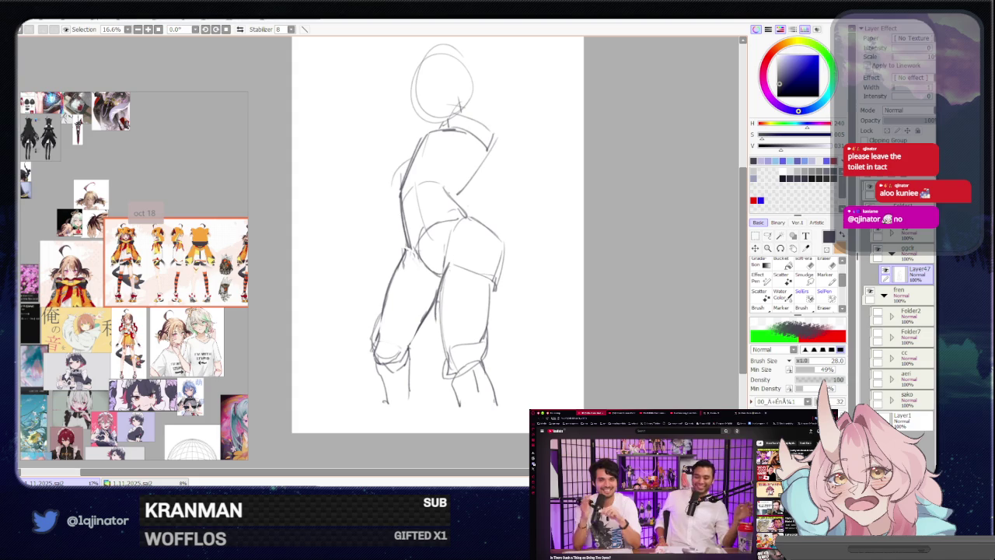
{"action": "left_click_drag", "start_coordinate": [445, 261], "coordinate": [436, 308]}
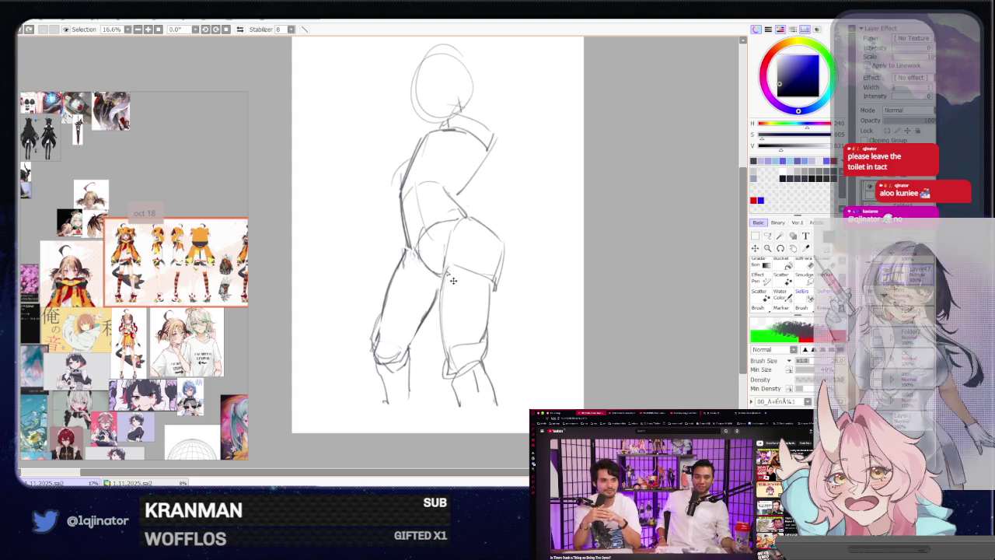
{"action": "key", "text": "ctrl+z"}
{"action": "left_click_drag", "start_coordinate": [442, 264], "coordinate": [436, 322]}
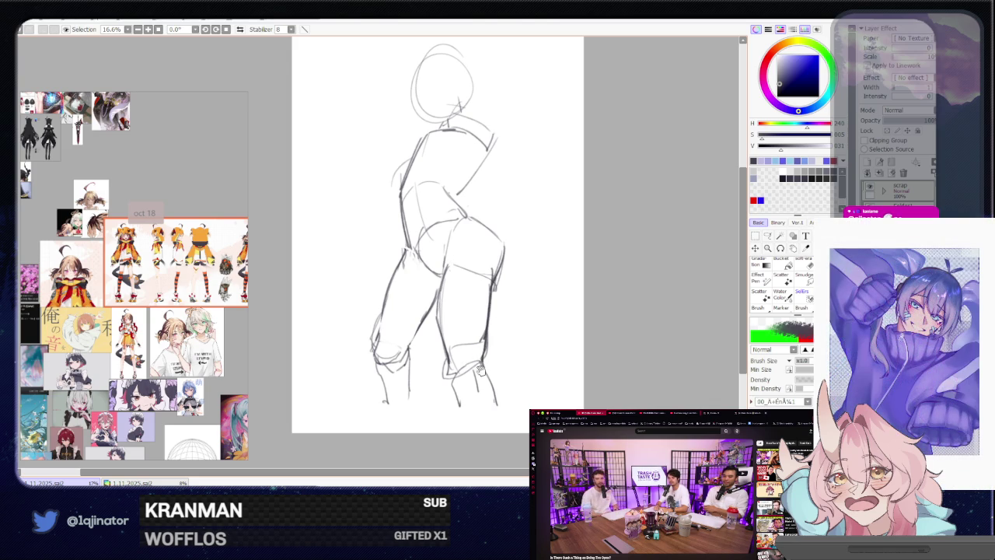
{"action": "left_click_drag", "start_coordinate": [480, 366], "coordinate": [487, 339]}
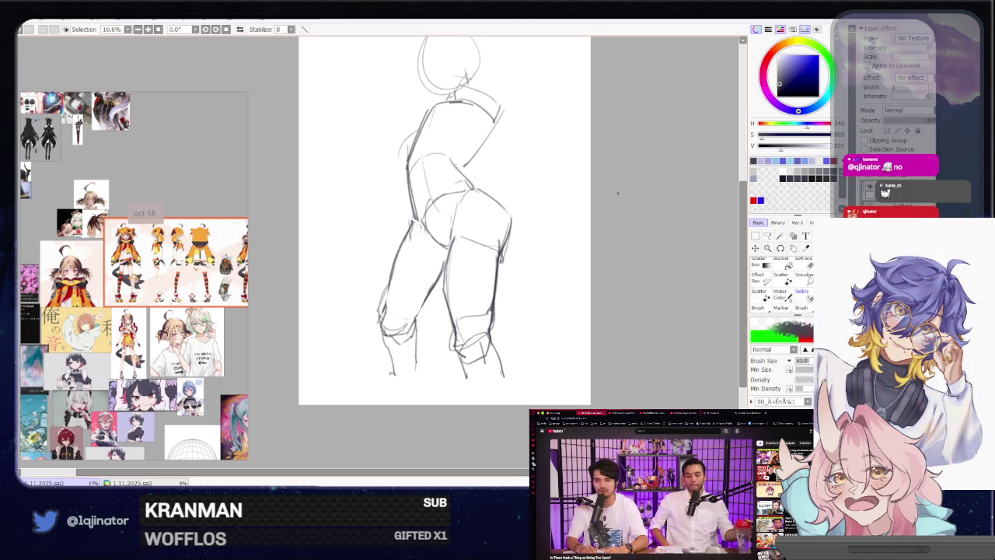
{"action": "left_click_drag", "start_coordinate": [495, 187], "coordinate": [459, 221]}
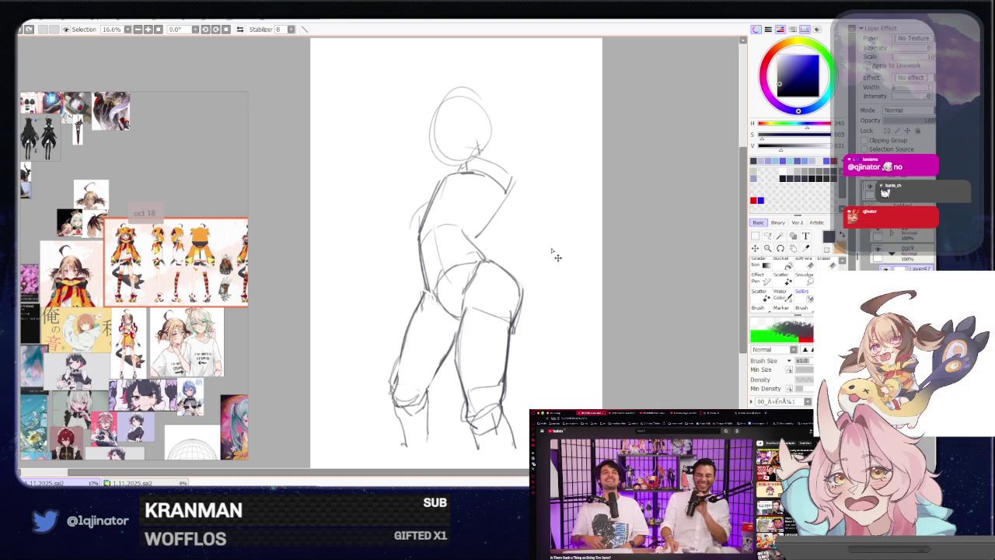
Undo the thigh strokes and erase stray torso, hip, shoulder and left-arm lines.
{"action": "key", "text": "ctrl+z"}
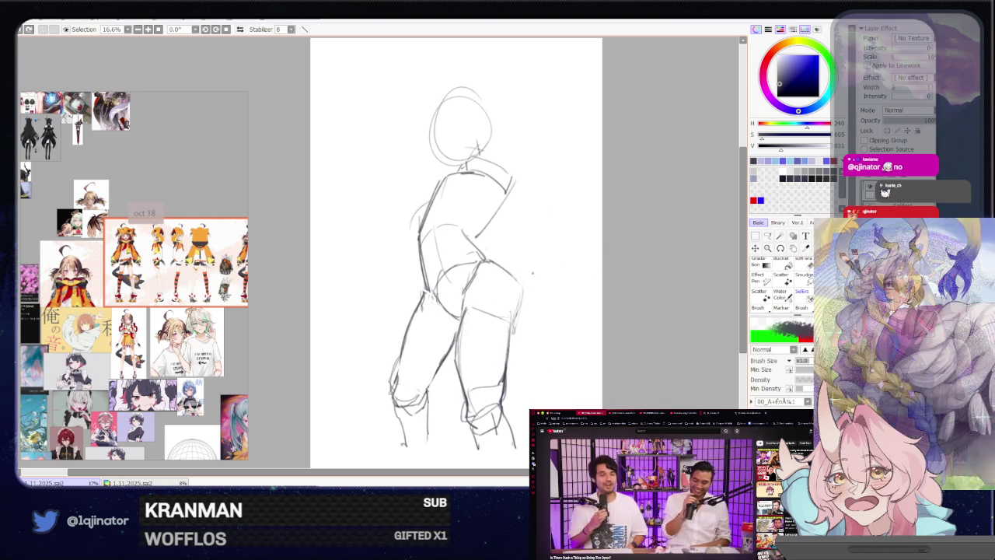
{"action": "key", "text": "e"}
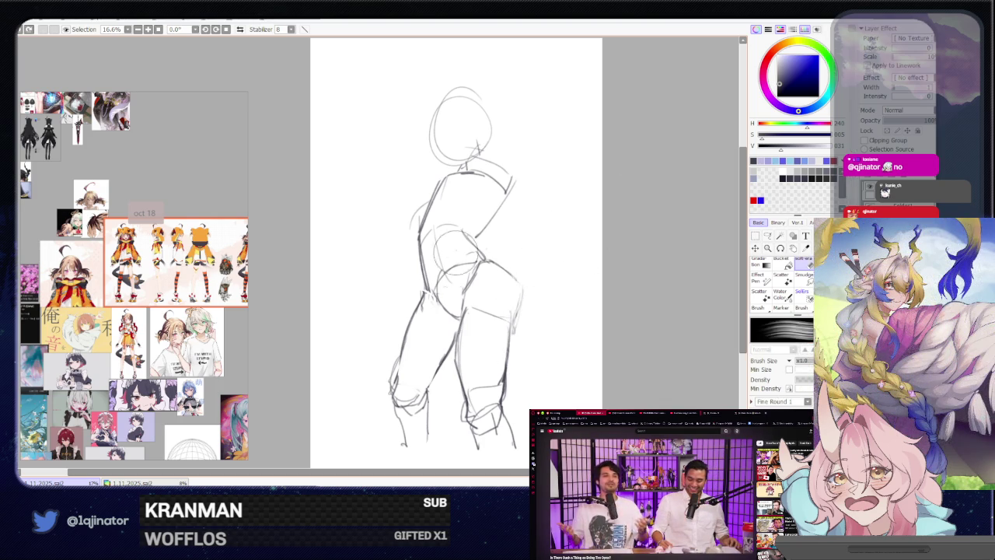
{"action": "left_click_drag", "start_coordinate": [455, 239], "coordinate": [443, 303]}
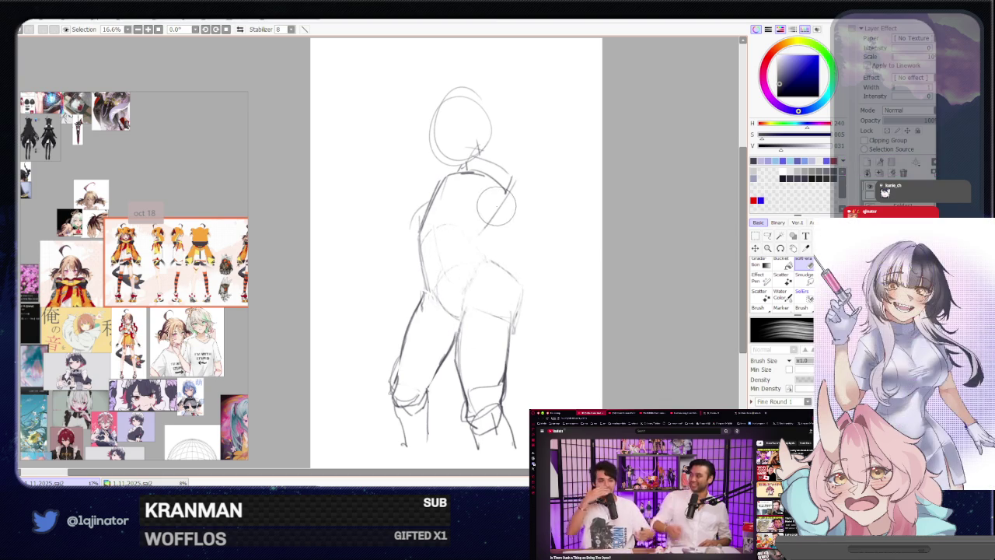
{"action": "left_click_drag", "start_coordinate": [498, 201], "coordinate": [511, 181]}
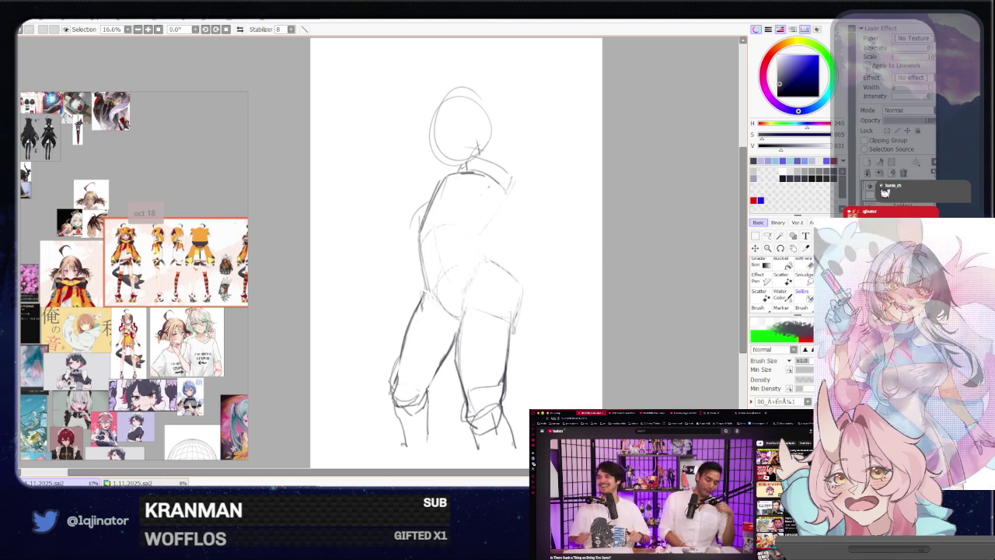
{"action": "mouse_move", "coordinate": [435, 180]}
{"action": "left_mouse_down"}
{"action": "mouse_move", "coordinate": [409, 238]}
{"action": "mouse_move", "coordinate": [426, 200]}
{"action": "left_mouse_up"}
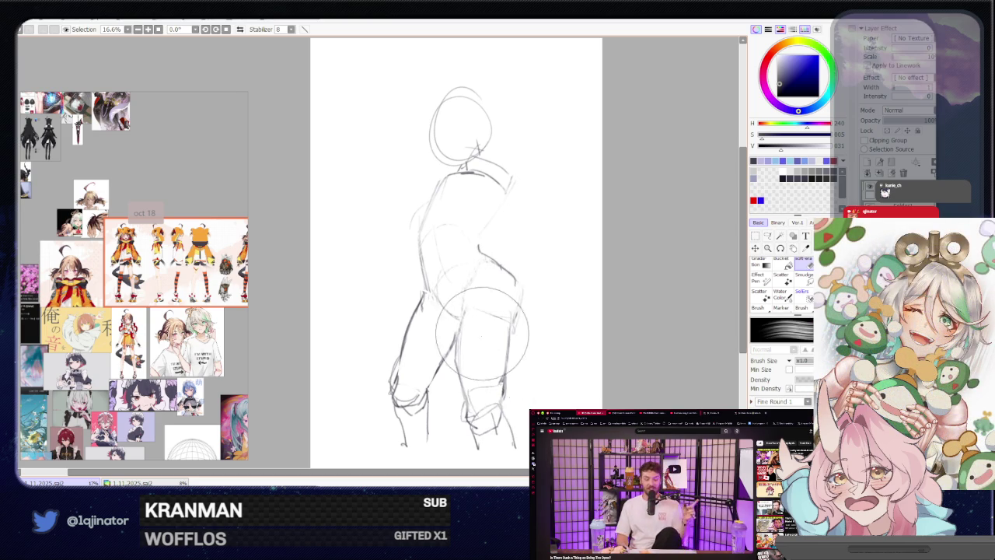
{"action": "left_click_drag", "start_coordinate": [478, 350], "coordinate": [481, 311]}
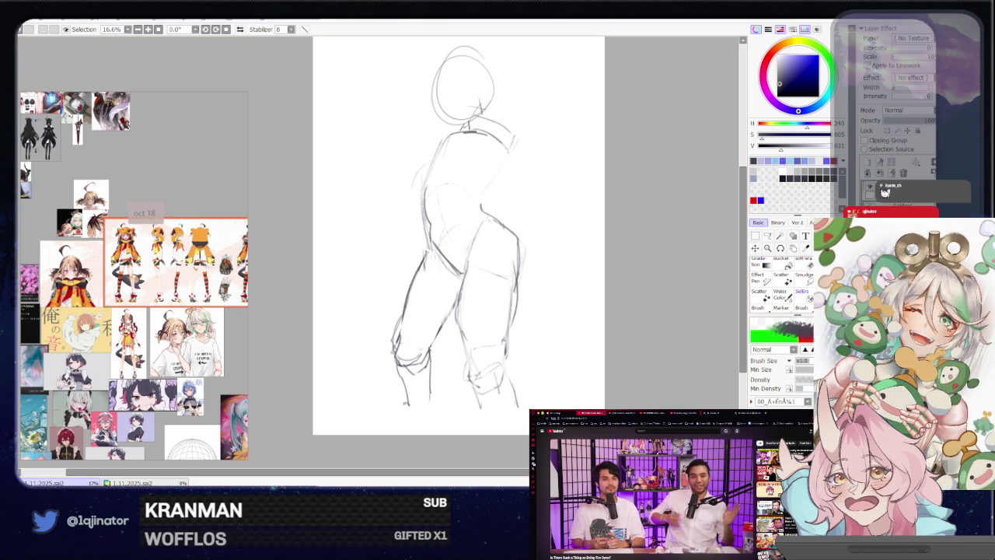
Step back through the stroke history until the figure sketch is gone.
{"action": "key", "text": "ctrl+y"}
{"action": "key", "text": "ctrl+y"}
{"action": "key", "text": "ctrl+y"}
{"action": "key", "text": "ctrl+y"}
{"action": "key", "text": "ctrl+y"}
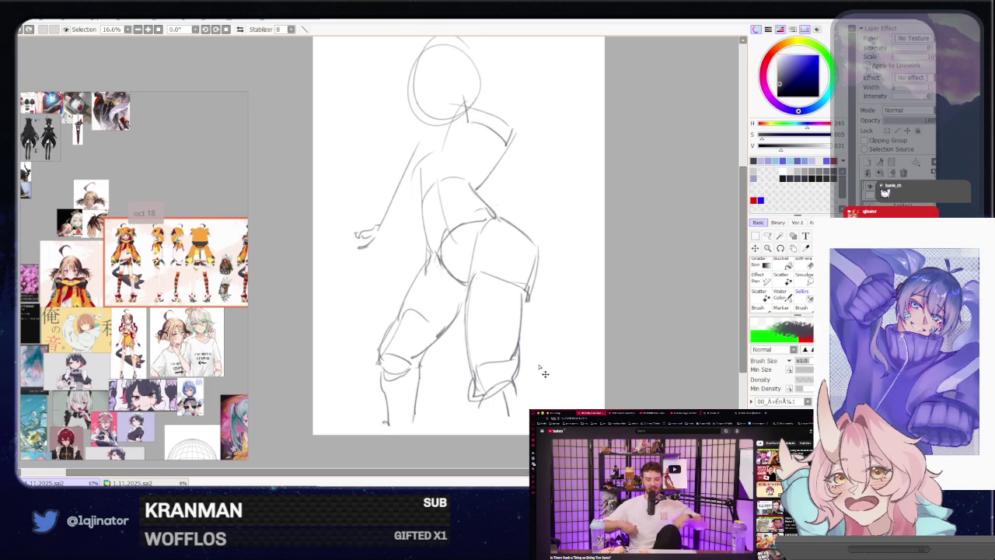
{"action": "key", "text": "ctrl+y"}
{"action": "key", "text": "ctrl+y"}
{"action": "key", "text": "ctrl+y"}
{"action": "key", "text": "ctrl+y"}
{"action": "key", "text": "ctrl+y"}
{"action": "key", "text": "ctrl+y"}
{"action": "key", "text": "ctrl+y"}
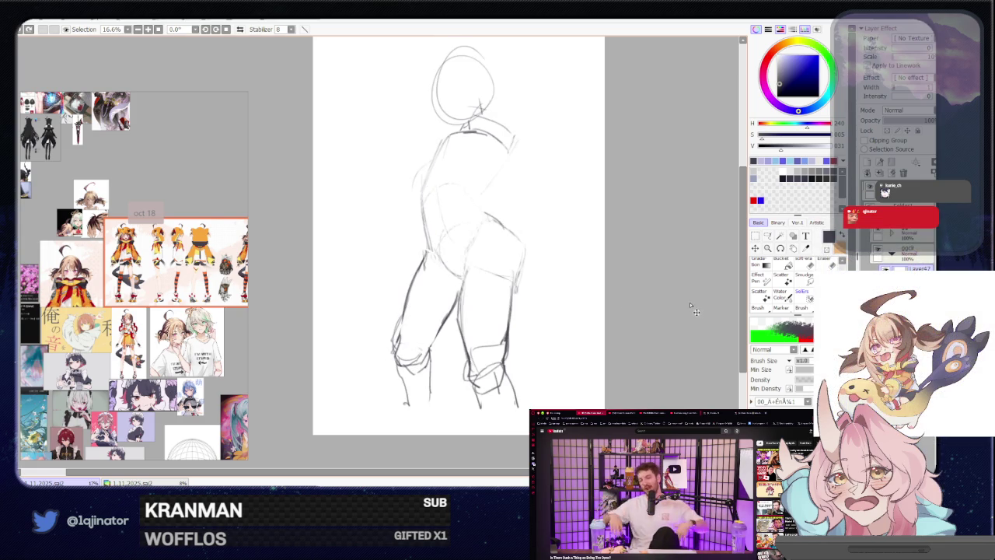
{"action": "key", "text": "ctrl+y"}
{"action": "key", "text": "ctrl+y"}
{"action": "key", "text": "ctrl+y"}
{"action": "key", "text": "ctrl+y"}
{"action": "key", "text": "ctrl+y"}
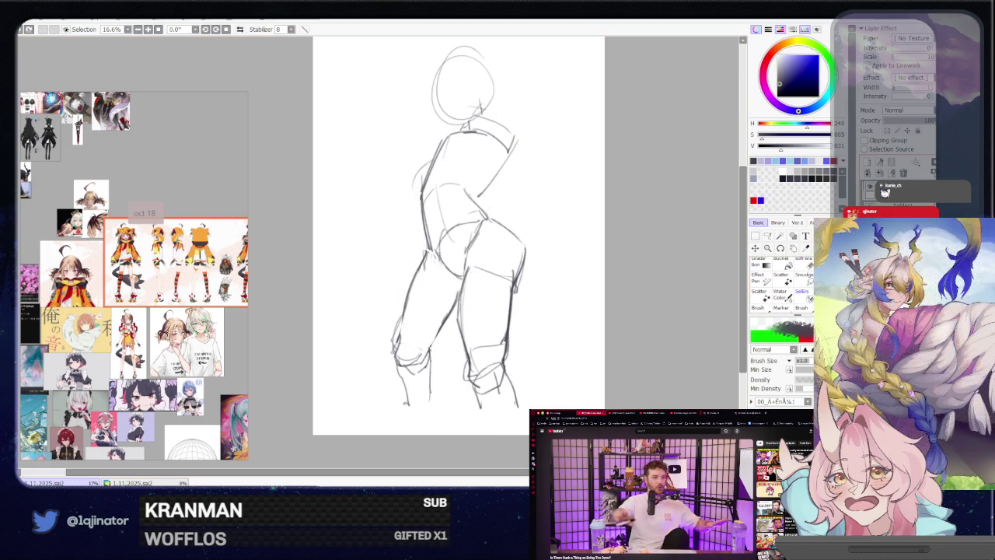
{"action": "key", "text": "ctrl+y"}
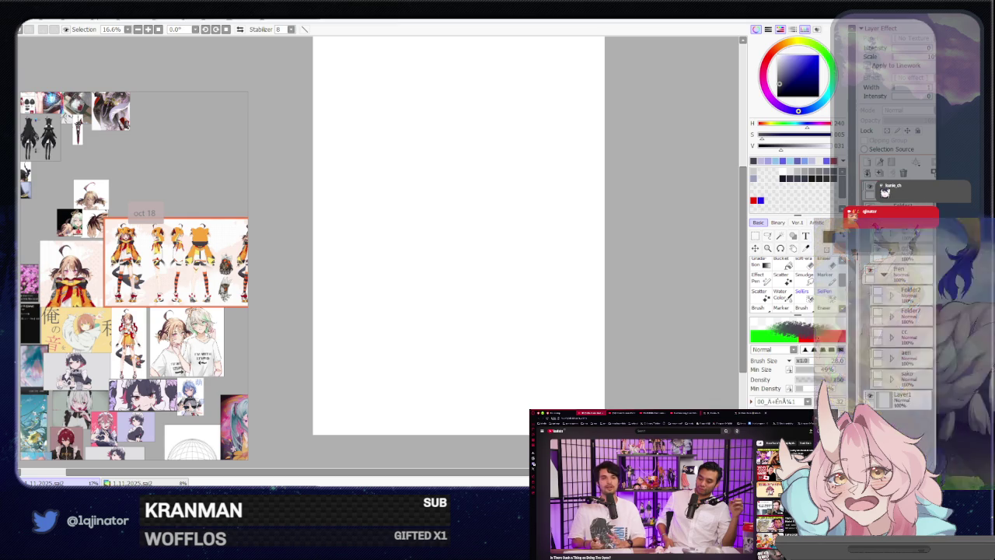
Add the empty Layer48 and pan the canvas slightly upward.
{"action": "left_click", "coordinate": [872, 168]}
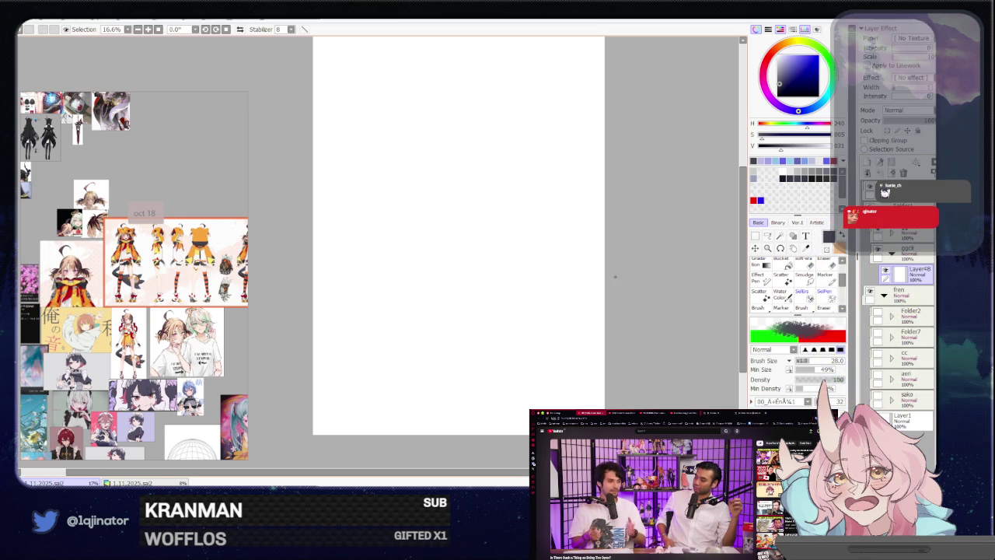
{"action": "left_click_drag", "start_coordinate": [515, 309], "coordinate": [537, 249]}
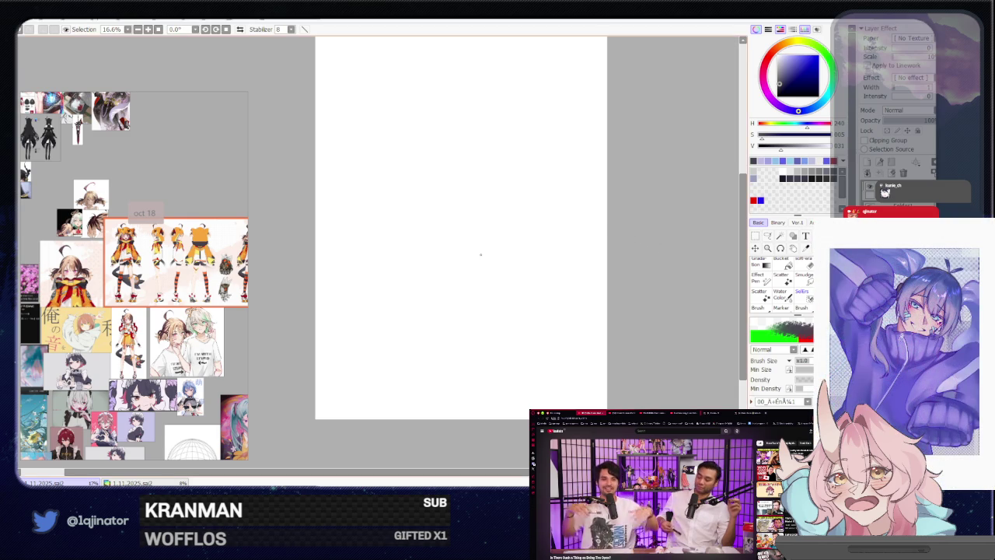
{"action": "scroll", "coordinate": [175, 261], "scroll_direction": "up", "scroll_amount": 3}
Zoom and center the orange character sheet in the reference view, nudging the canvas left.
{"action": "scroll", "coordinate": [175, 260], "scroll_direction": "up", "scroll_amount": 2}
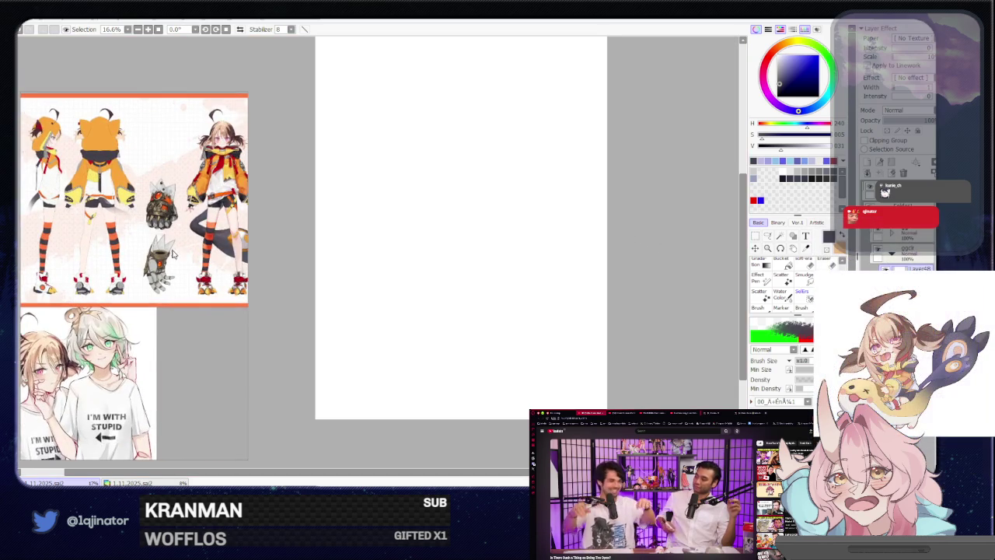
{"action": "left_click_drag", "start_coordinate": [210, 270], "coordinate": [129, 291]}
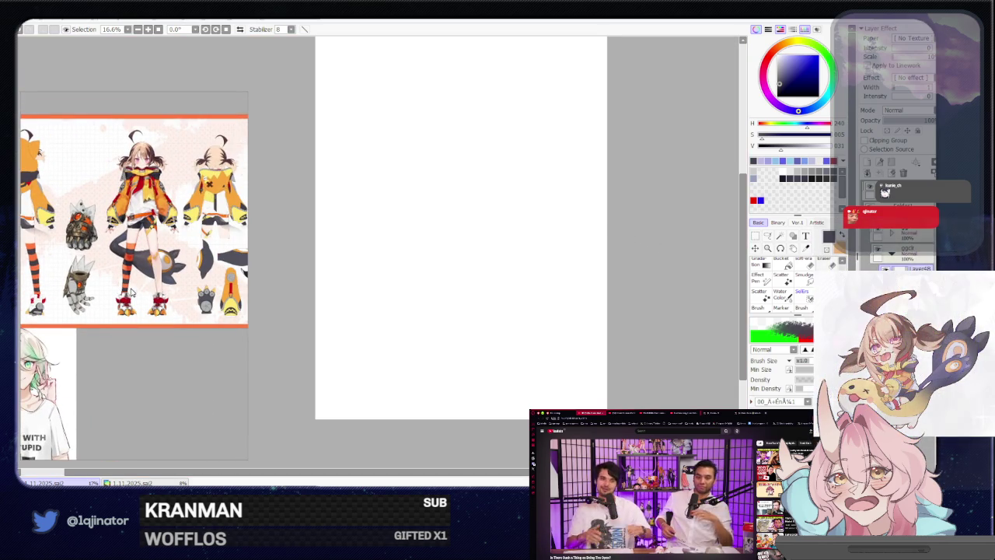
{"action": "left_click_drag", "start_coordinate": [597, 310], "coordinate": [569, 316]}
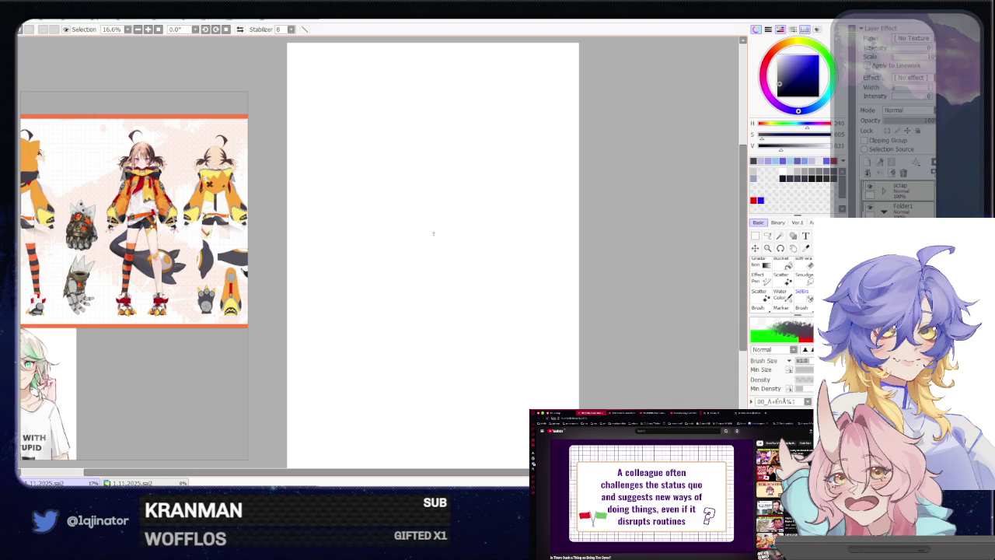
{"action": "scroll", "coordinate": [405, 342], "scroll_direction": "down", "scroll_amount": 1}
{"action": "left_click_drag", "start_coordinate": [405, 342], "coordinate": [399, 352]}
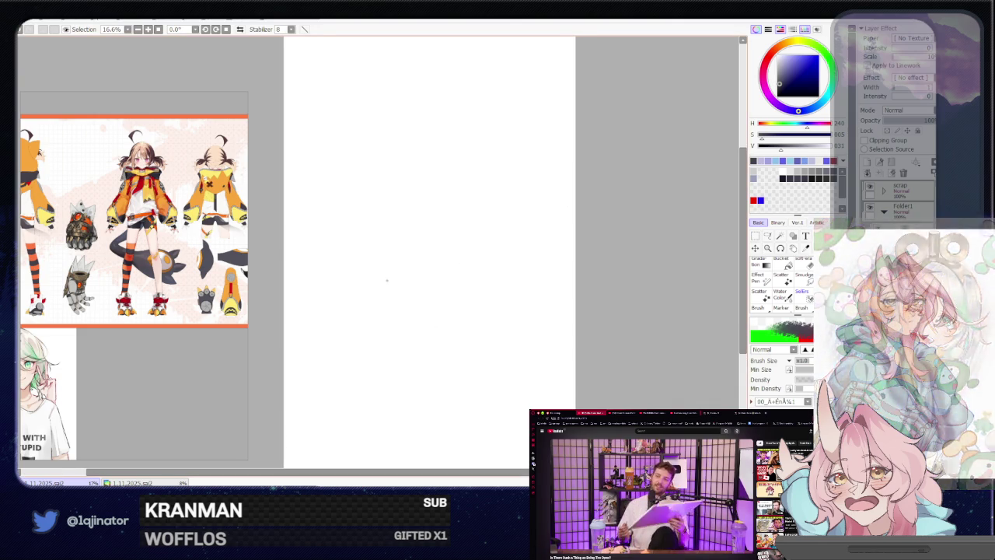
{"action": "mouse_move", "coordinate": [388, 209]}
{"action": "left_mouse_down"}
{"action": "mouse_move", "coordinate": [440, 251]}
{"action": "mouse_move", "coordinate": [400, 275]}
{"action": "mouse_move", "coordinate": [381, 264]}
{"action": "left_mouse_up"}
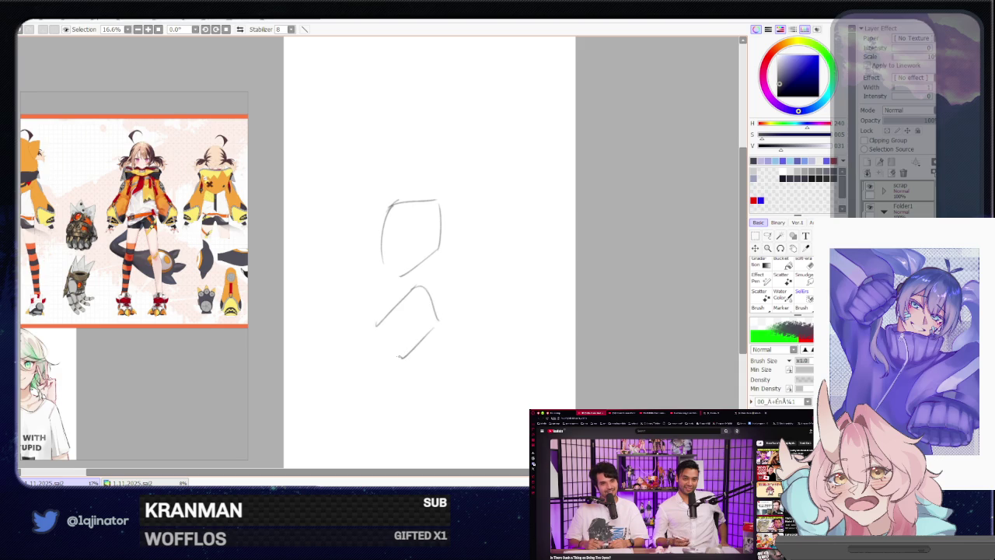
{"action": "left_click_drag", "start_coordinate": [429, 320], "coordinate": [429, 342]}
{"action": "left_click_drag", "start_coordinate": [368, 331], "coordinate": [489, 330]}
{"action": "key", "text": "ctrl+z"}
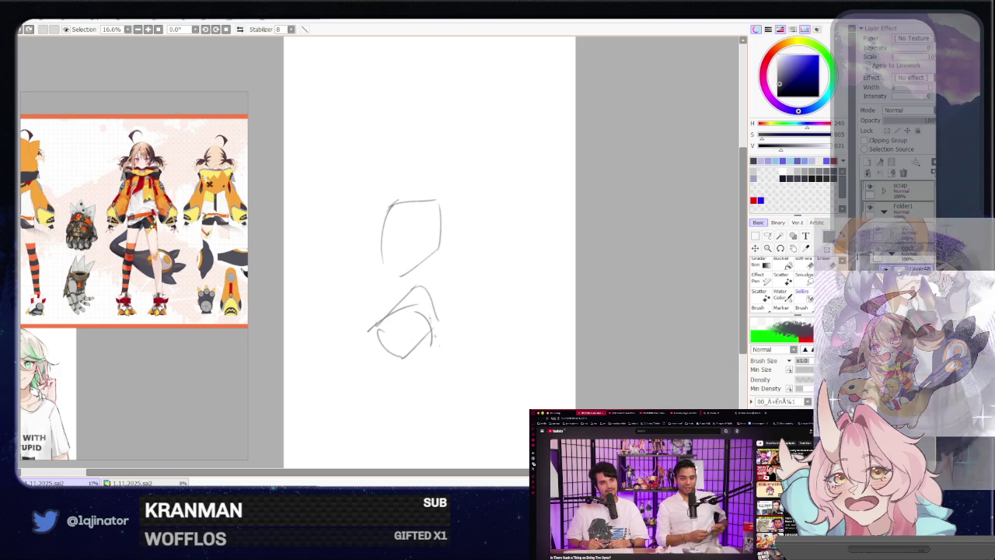
{"action": "left_click_drag", "start_coordinate": [428, 315], "coordinate": [380, 377]}
{"action": "left_click_drag", "start_coordinate": [440, 375], "coordinate": [480, 340]}
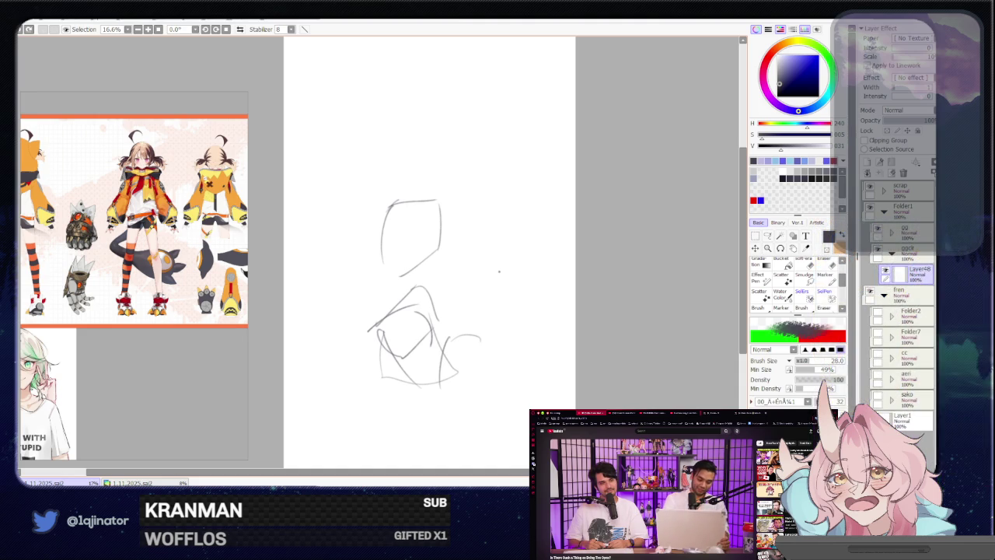
{"action": "left_click_drag", "start_coordinate": [389, 205], "coordinate": [425, 199]}
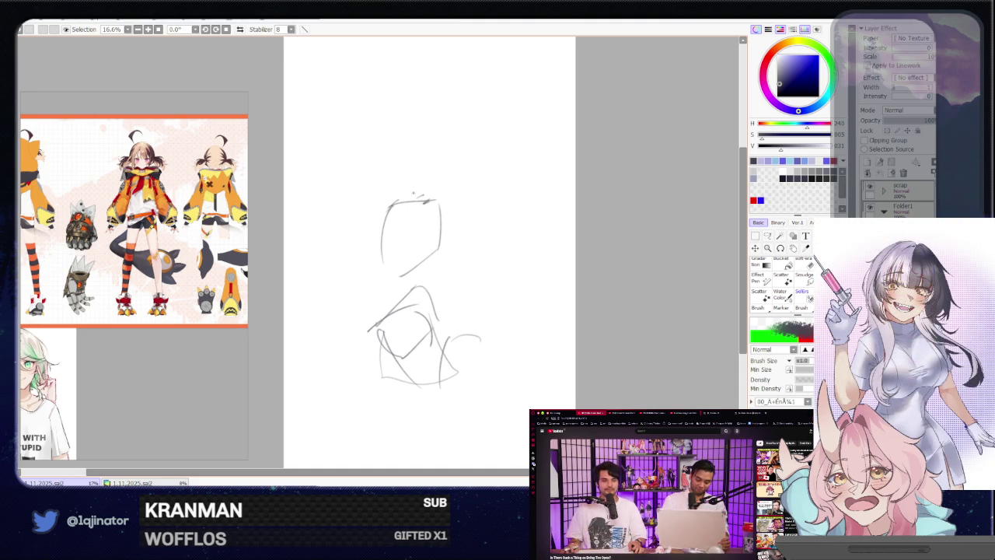
{"action": "mouse_move", "coordinate": [432, 147]}
{"action": "left_mouse_down"}
{"action": "mouse_move", "coordinate": [398, 198]}
{"action": "mouse_move", "coordinate": [465, 167]}
{"action": "left_mouse_up"}
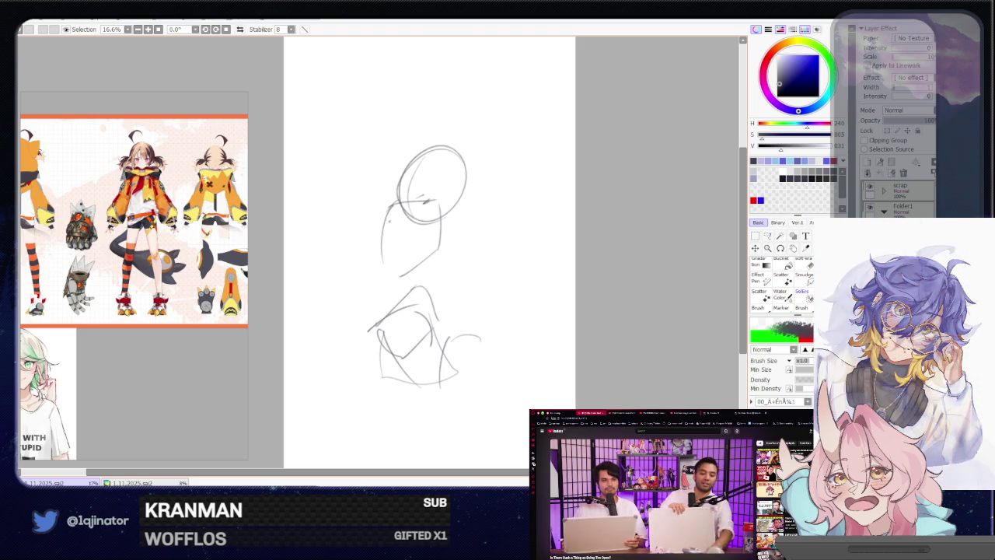
{"action": "left_click_drag", "start_coordinate": [391, 204], "coordinate": [353, 309]}
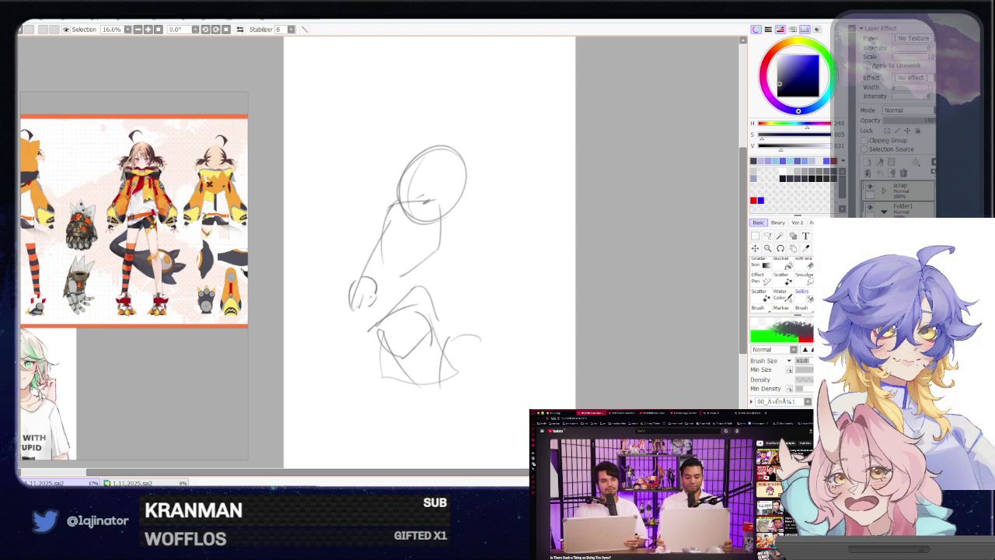
{"action": "mouse_move", "coordinate": [426, 262]}
{"action": "left_mouse_down"}
{"action": "mouse_move", "coordinate": [445, 274]}
{"action": "mouse_move", "coordinate": [393, 359]}
{"action": "left_mouse_up"}
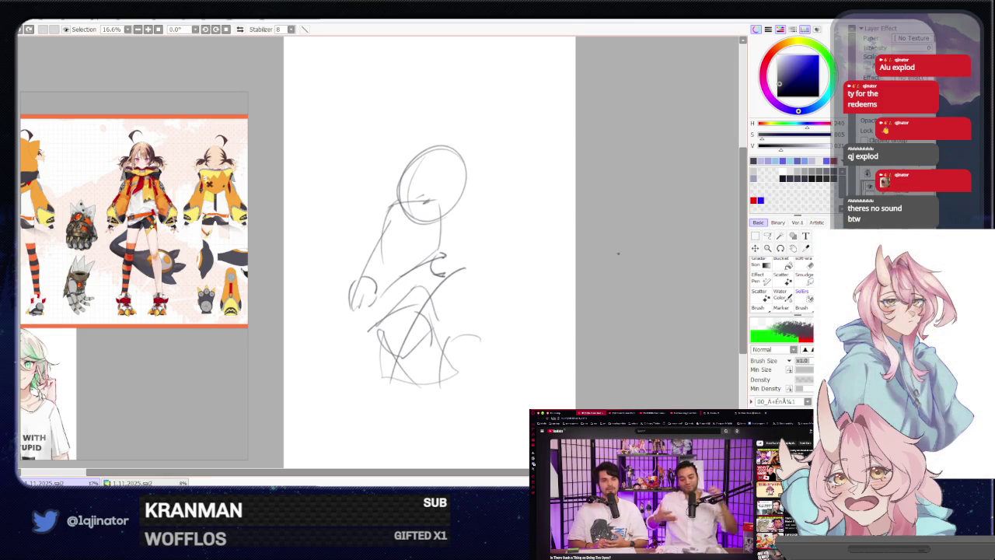
{"action": "key", "text": "Delete"}
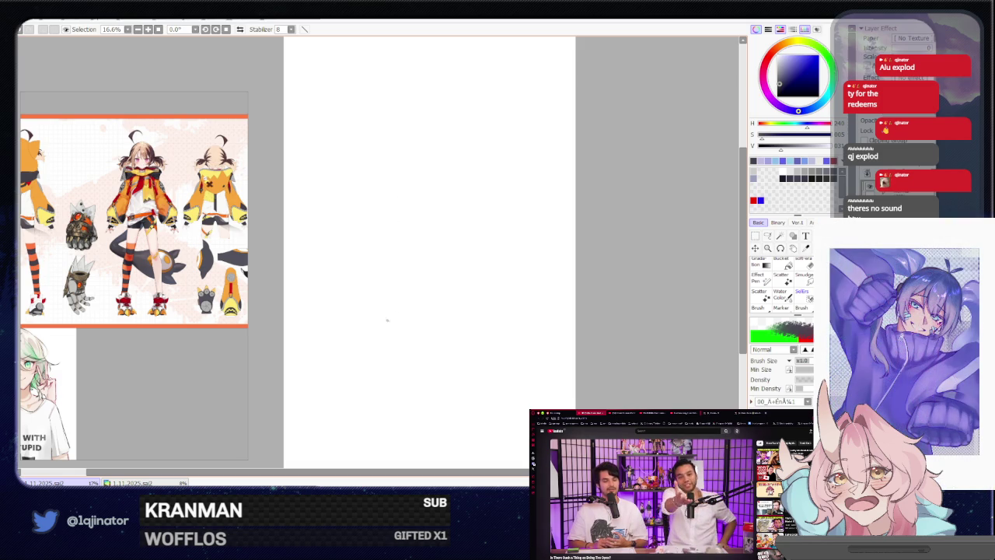
Sketch the new pose's shoulder lines, then resize the sketch and move it up.
{"action": "left_click_drag", "start_coordinate": [401, 300], "coordinate": [377, 342]}
{"action": "key", "text": "ctrl+z"}
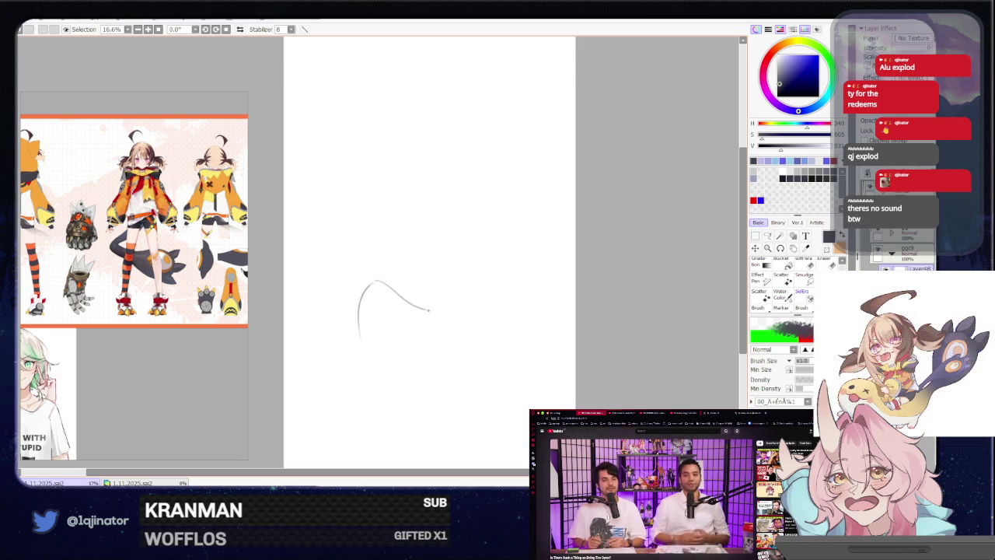
{"action": "key", "text": "ctrl+z"}
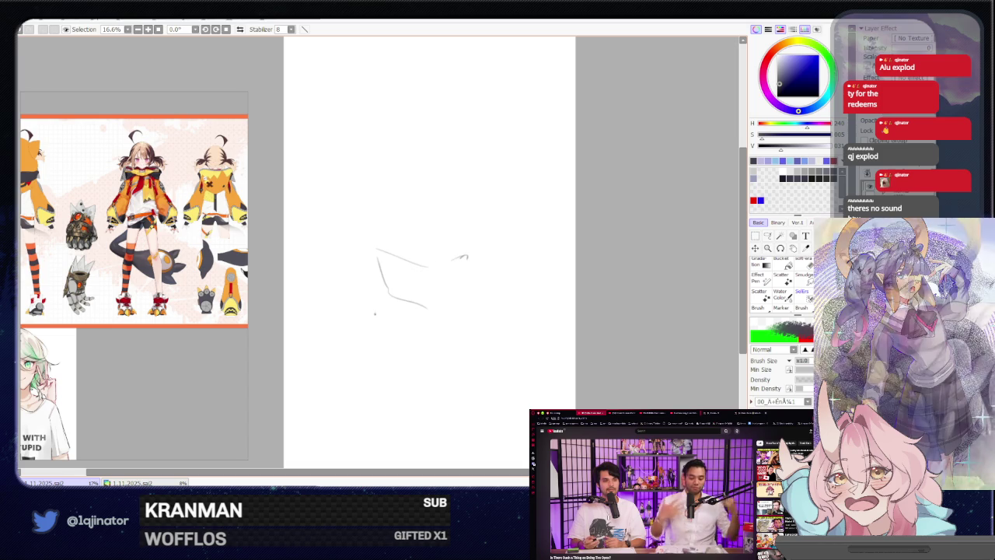
{"action": "left_click_drag", "start_coordinate": [393, 263], "coordinate": [374, 286]}
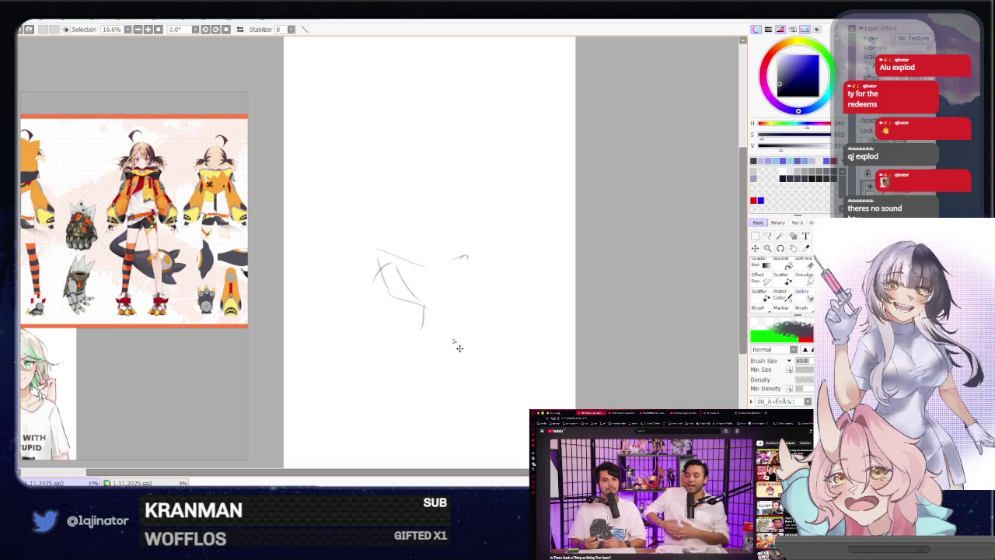
{"action": "key", "text": "ctrl+t"}
{"action": "left_click_drag", "start_coordinate": [479, 252], "coordinate": [440, 273]}
{"action": "key", "text": "Return"}
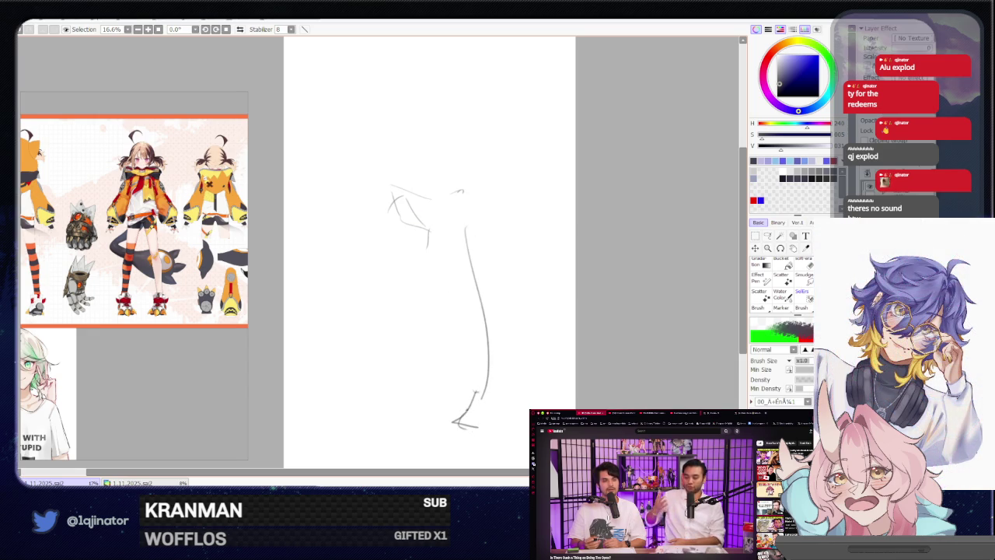
Draw a long body line down to the foot and move the sketch down slightly.
{"action": "left_click_drag", "start_coordinate": [406, 231], "coordinate": [434, 312]}
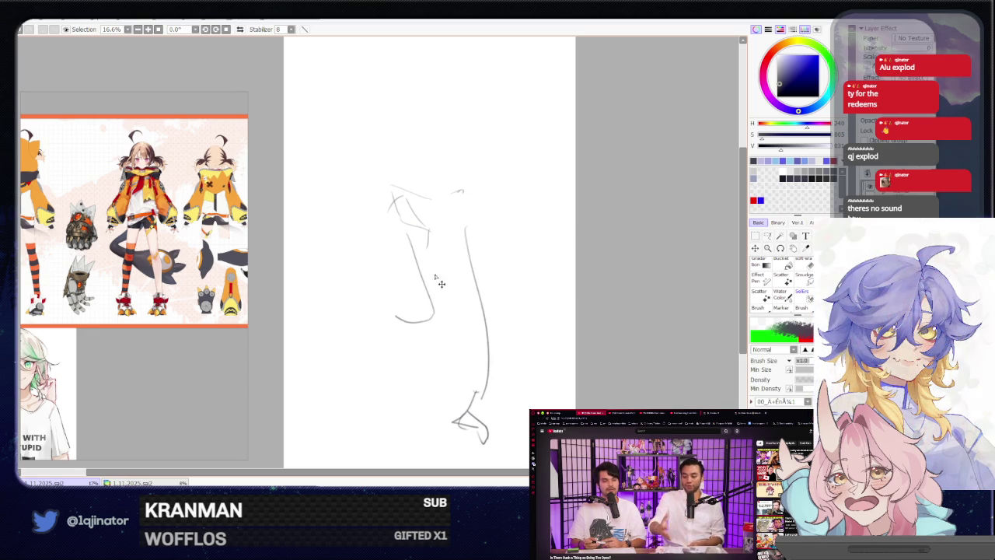
{"action": "key", "text": "ctrl+t"}
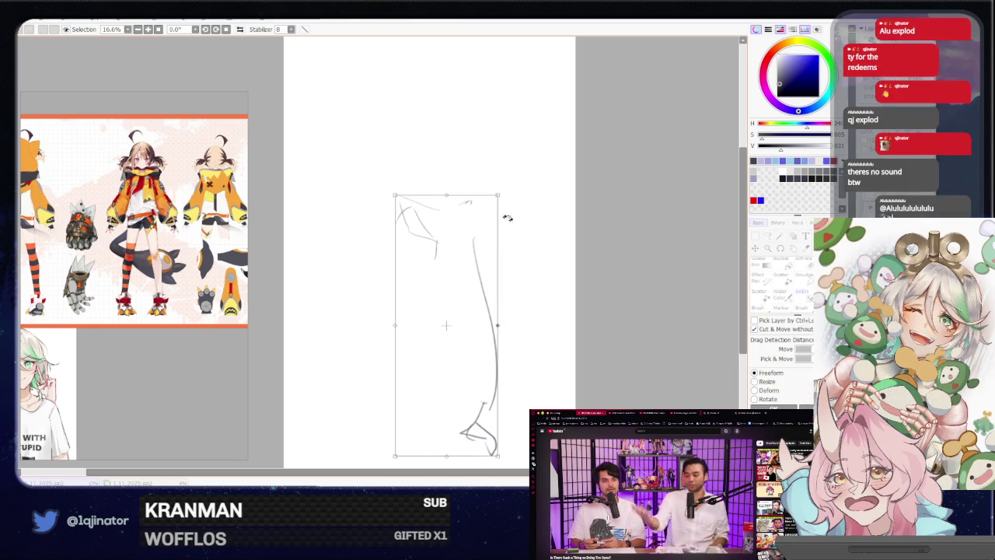
{"action": "left_click_drag", "start_coordinate": [505, 234], "coordinate": [504, 221]}
{"action": "key", "text": "Escape"}
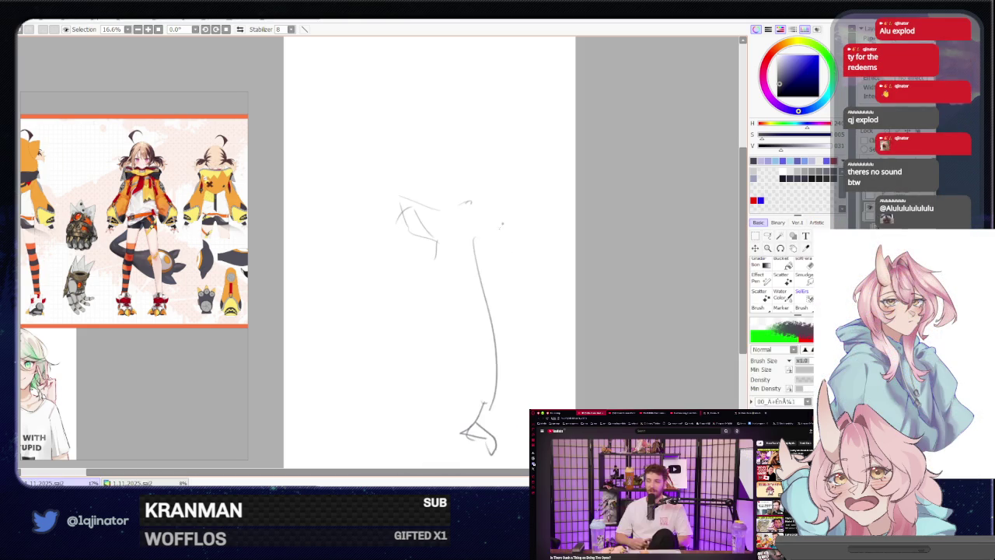
{"action": "left_click_drag", "start_coordinate": [505, 280], "coordinate": [506, 287]}
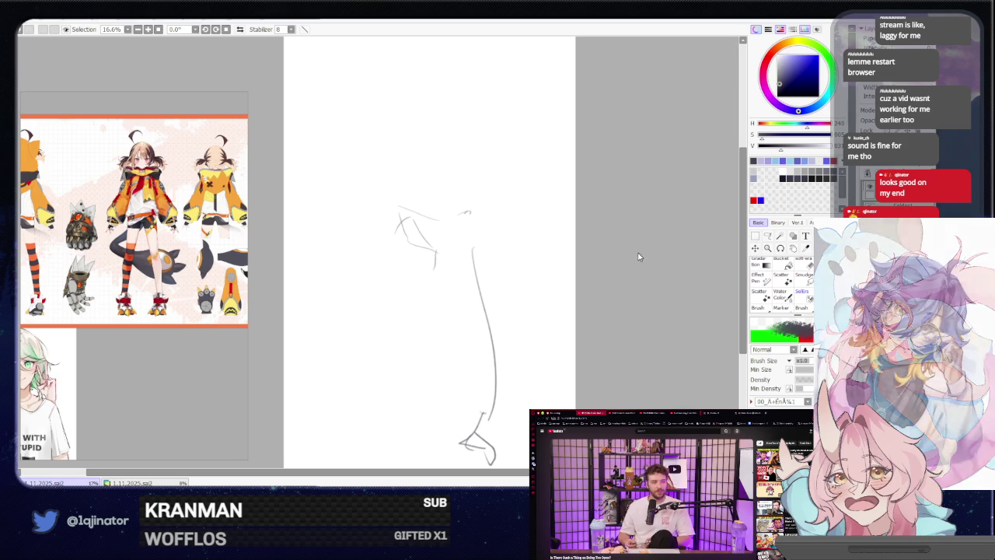
Shrink the leg sketch, shift it upward, and undo the long curved leg stroke.
{"action": "key", "text": "ctrl+t"}
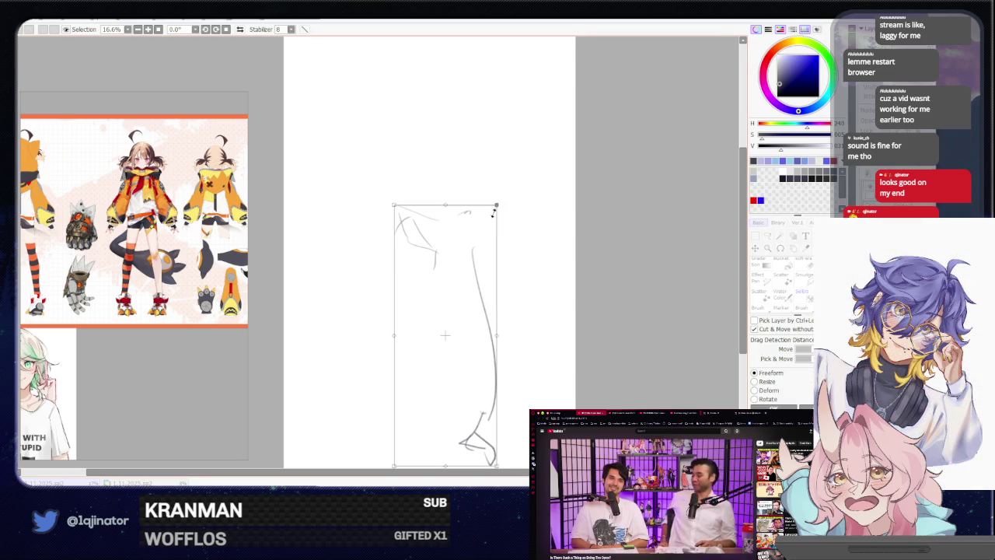
{"action": "left_click_drag", "start_coordinate": [496, 206], "coordinate": [492, 227]}
{"action": "key", "text": "Return"}
{"action": "key", "text": "ctrl+z"}
Draw a hooked hip line and long leg line, undoing the last two strokes.
{"action": "left_click_drag", "start_coordinate": [441, 247], "coordinate": [471, 206]}
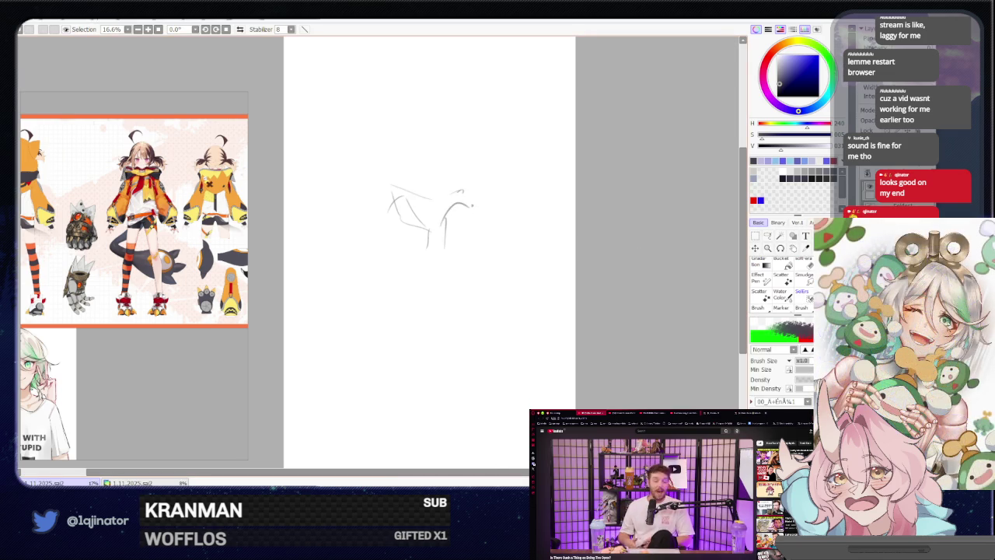
{"action": "left_click_drag", "start_coordinate": [432, 271], "coordinate": [482, 208]}
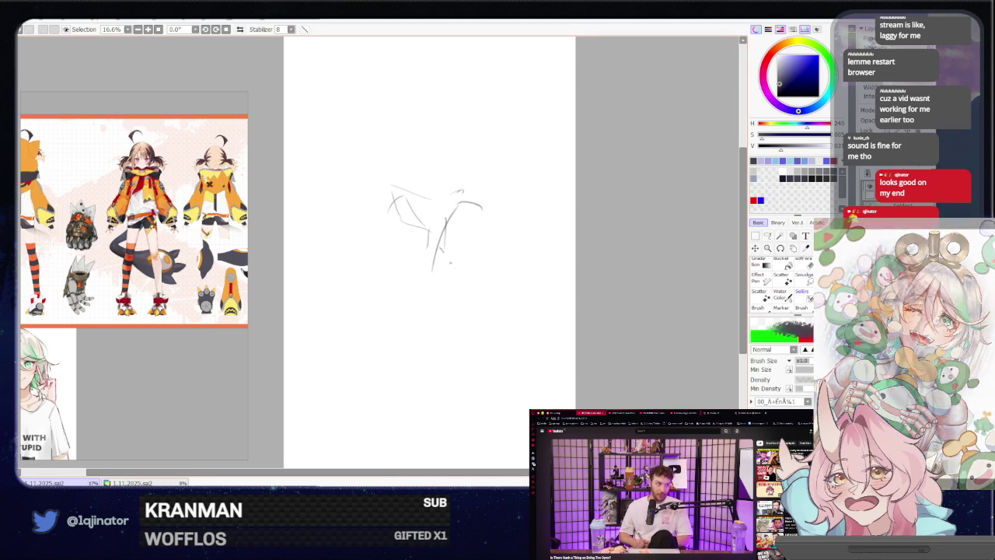
{"action": "left_click_drag", "start_coordinate": [441, 247], "coordinate": [477, 333]}
{"action": "key", "text": "ctrl+z"}
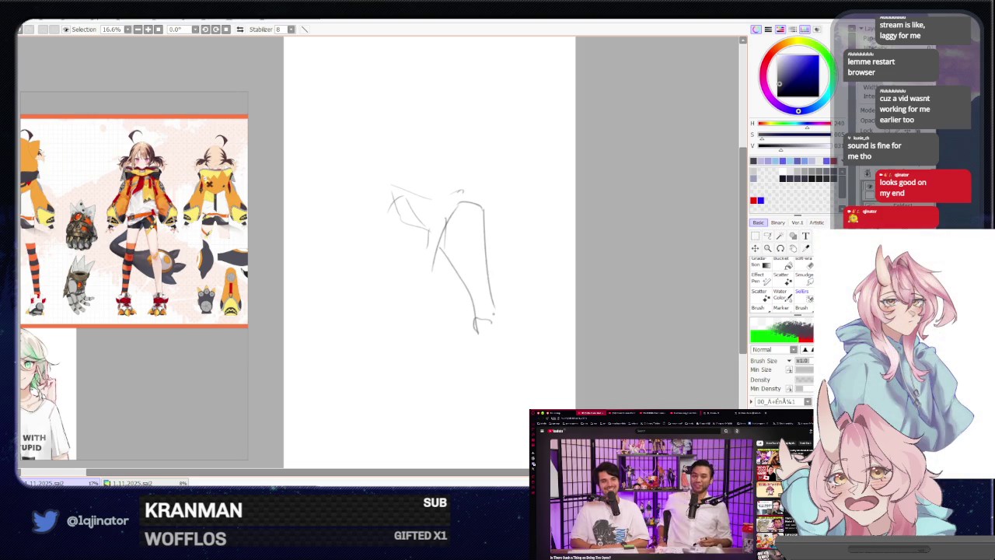
{"action": "key", "text": "ctrl+z"}
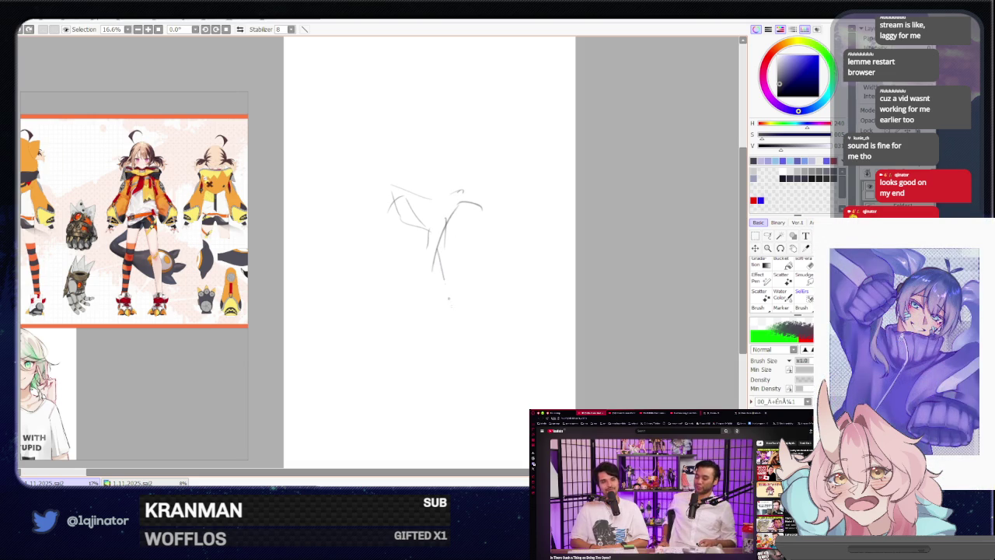
Redraw the leg lines, move them up and right, then delete the whole leg sketch.
{"action": "left_click_drag", "start_coordinate": [440, 247], "coordinate": [460, 330]}
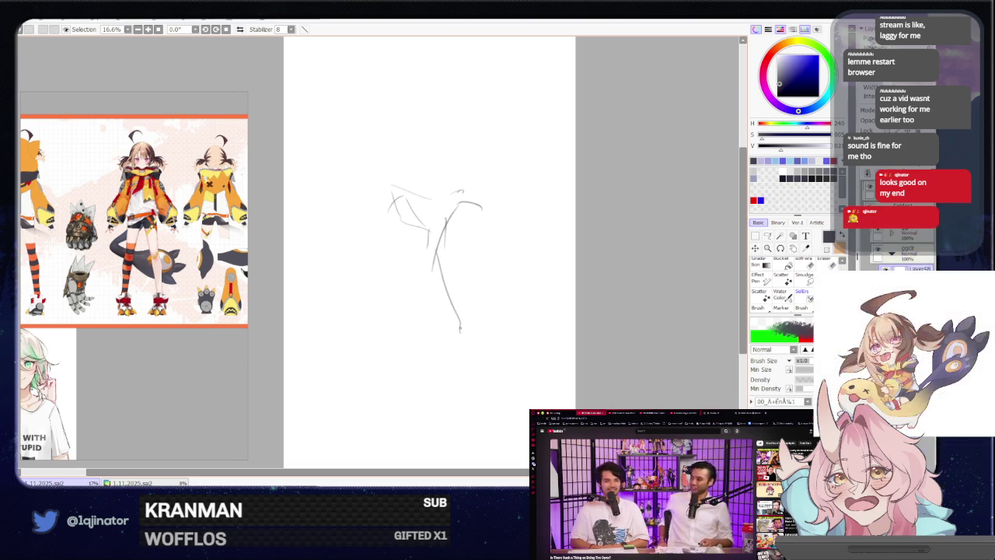
{"action": "left_click_drag", "start_coordinate": [464, 202], "coordinate": [490, 310]}
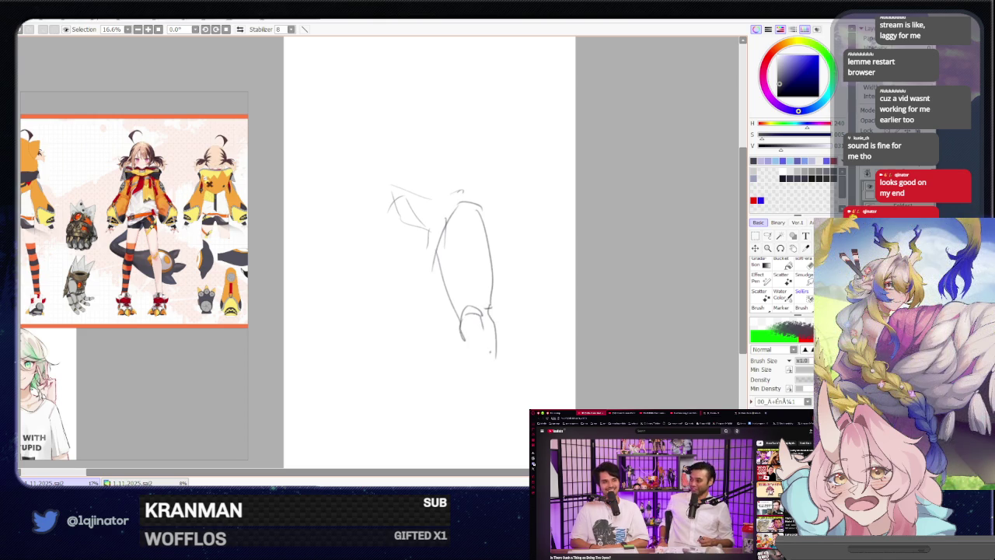
{"action": "mouse_move", "coordinate": [436, 311]}
{"action": "left_mouse_down"}
{"action": "mouse_move", "coordinate": [438, 263]}
{"action": "mouse_move", "coordinate": [470, 376]}
{"action": "left_mouse_up"}
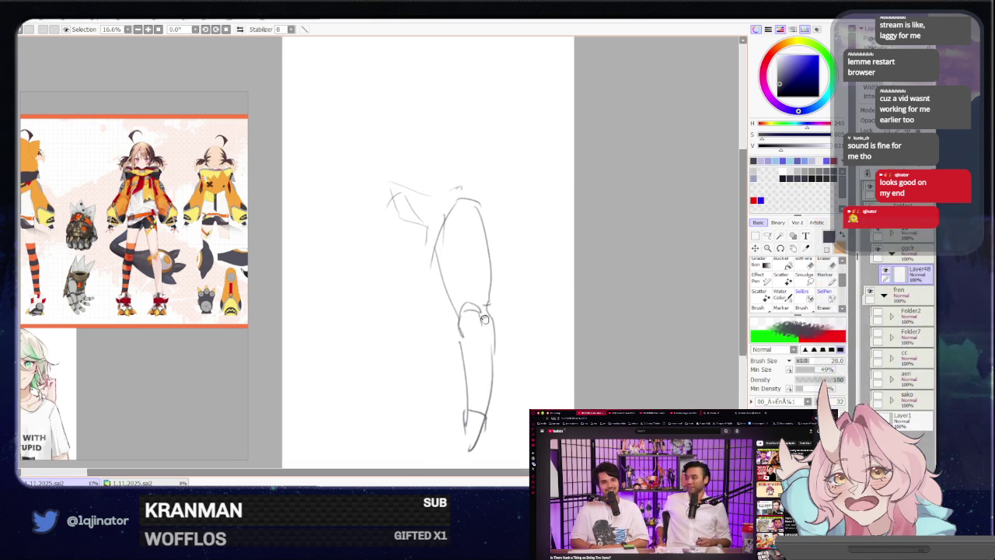
{"action": "key", "text": "ctrl+t"}
{"action": "left_click_drag", "start_coordinate": [452, 284], "coordinate": [468, 234]}
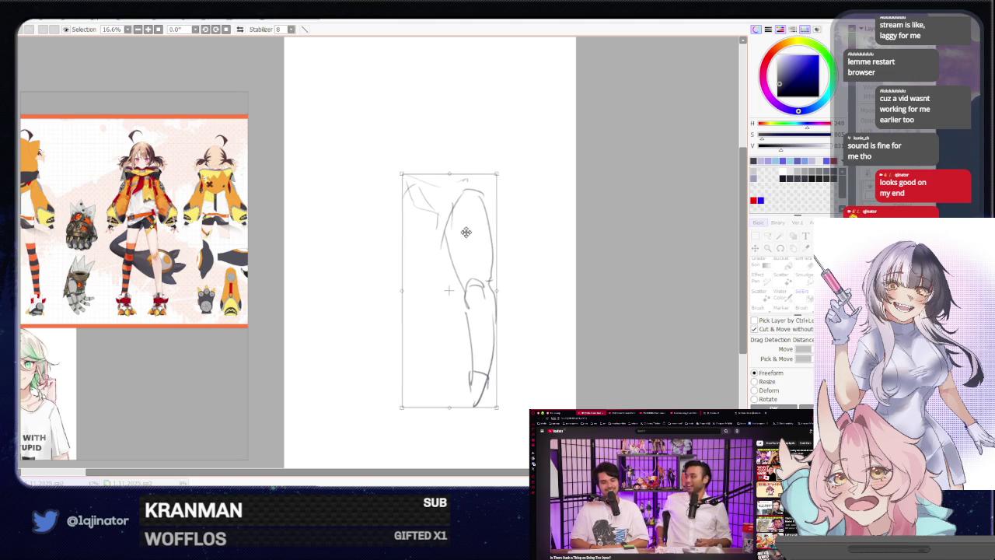
{"action": "key", "text": "Return"}
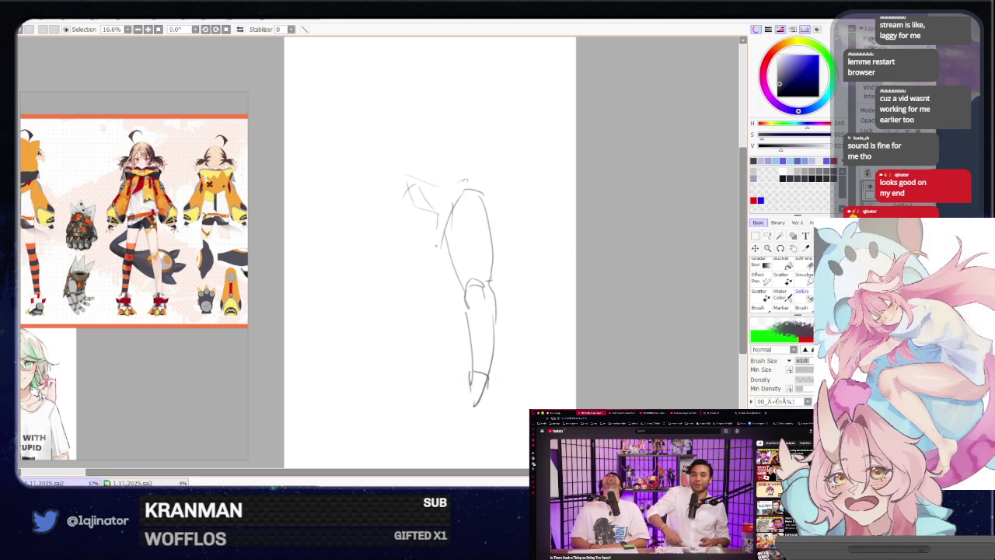
{"action": "key", "text": "Delete"}
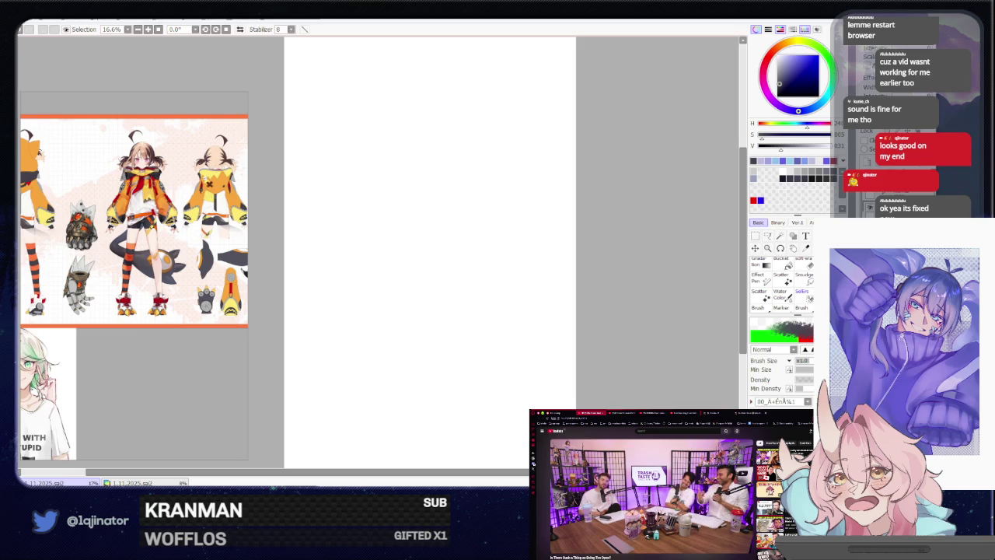
{"action": "mouse_move", "coordinate": [378, 255]}
{"action": "left_mouse_down"}
{"action": "mouse_move", "coordinate": [372, 403]}
{"action": "mouse_move", "coordinate": [389, 427]}
{"action": "left_mouse_up"}
{"action": "left_click_drag", "start_coordinate": [363, 382], "coordinate": [354, 419]}
{"action": "mouse_move", "coordinate": [359, 394]}
{"action": "left_mouse_down"}
{"action": "mouse_move", "coordinate": [388, 389]}
{"action": "mouse_move", "coordinate": [367, 413]}
{"action": "left_mouse_up"}
{"action": "left_click_drag", "start_coordinate": [370, 412], "coordinate": [384, 406]}
{"action": "scroll", "coordinate": [428, 252], "scroll_direction": "down", "scroll_amount": 1}
{"action": "mouse_move", "coordinate": [356, 375]}
{"action": "left_mouse_down"}
{"action": "mouse_move", "coordinate": [348, 404]}
{"action": "mouse_move", "coordinate": [380, 423]}
{"action": "left_mouse_up"}
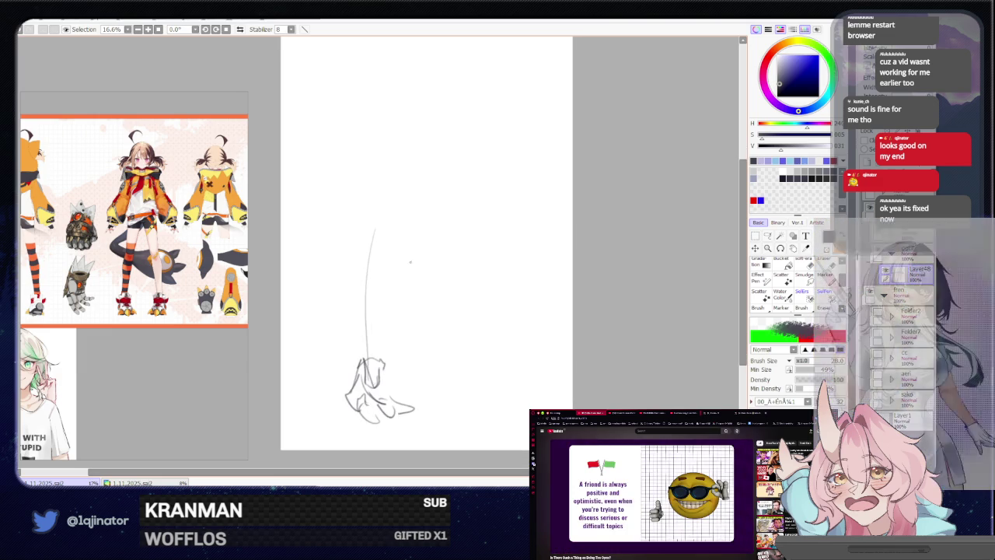
{"action": "key", "text": "ctrl+t"}
{"action": "left_click_drag", "start_coordinate": [435, 216], "coordinate": [412, 251]}
{"action": "left_click_drag", "start_coordinate": [388, 311], "coordinate": [410, 311]}
{"action": "key", "text": "Return"}
{"action": "key", "text": "ctrl+t"}
{"action": "left_click_drag", "start_coordinate": [529, 226], "coordinate": [476, 214]}
{"action": "left_click_drag", "start_coordinate": [401, 323], "coordinate": [387, 336]}
{"action": "key", "text": "Return"}
{"action": "left_click_drag", "start_coordinate": [354, 261], "coordinate": [412, 232]}
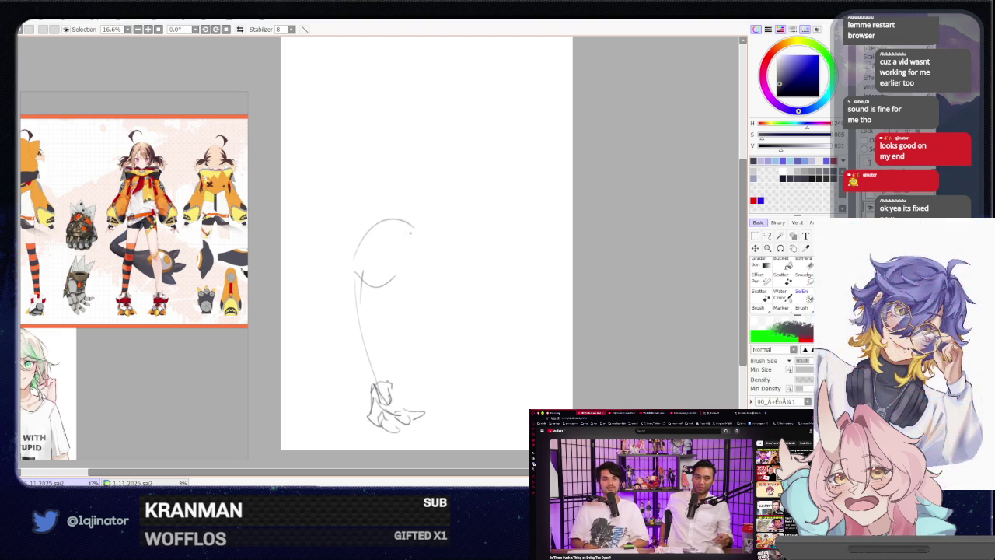
{"action": "key", "text": "ctrl+z"}
{"action": "key", "text": "ctrl+z"}
{"action": "key", "text": "ctrl+z"}
{"action": "key", "text": "ctrl+z"}
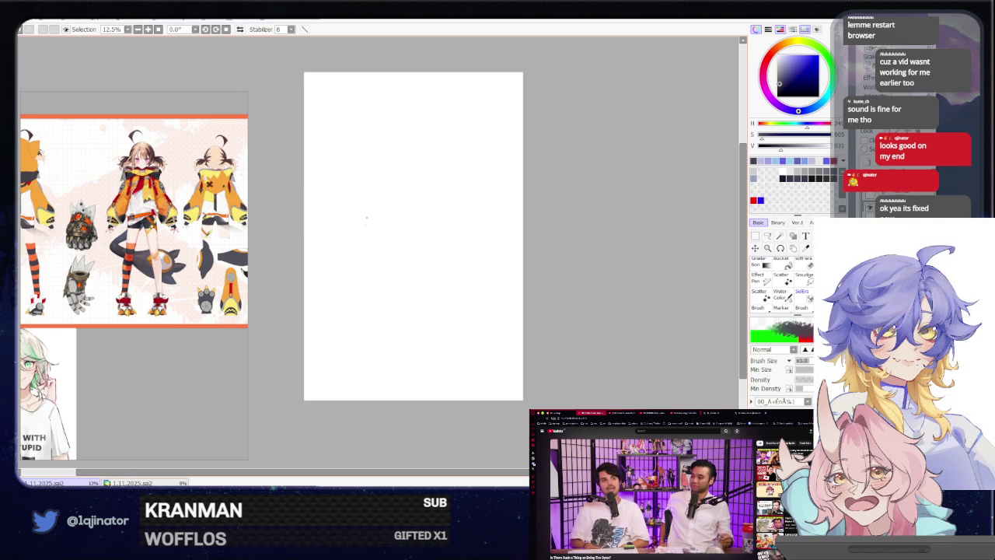
{"action": "left_click_drag", "start_coordinate": [392, 160], "coordinate": [402, 220]}
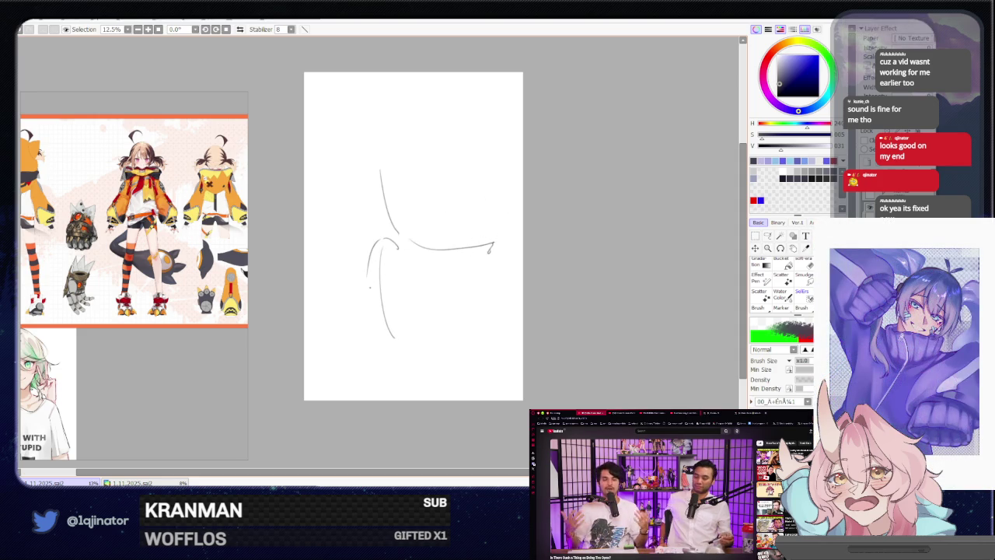
{"action": "left_click_drag", "start_coordinate": [391, 247], "coordinate": [393, 287]}
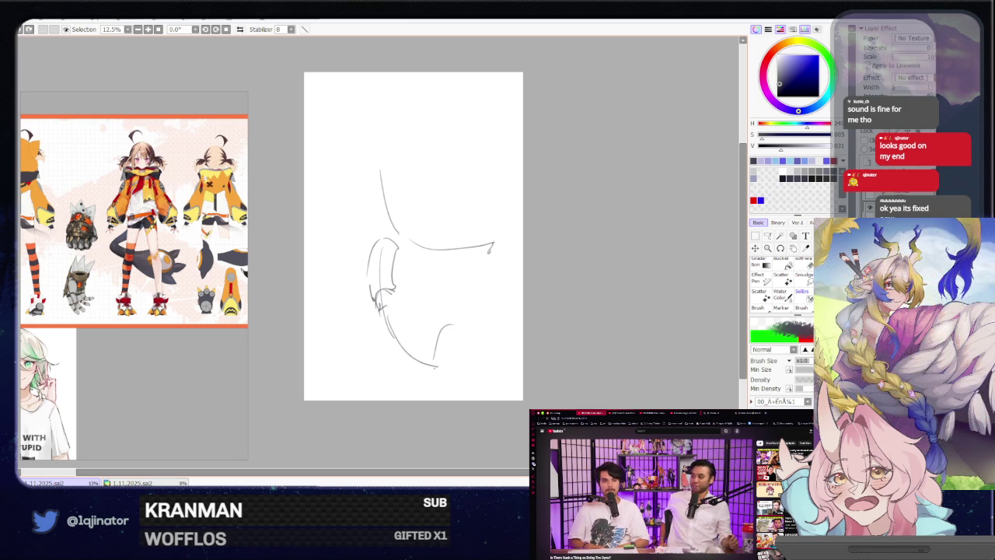
{"action": "left_click_drag", "start_coordinate": [448, 336], "coordinate": [436, 379]}
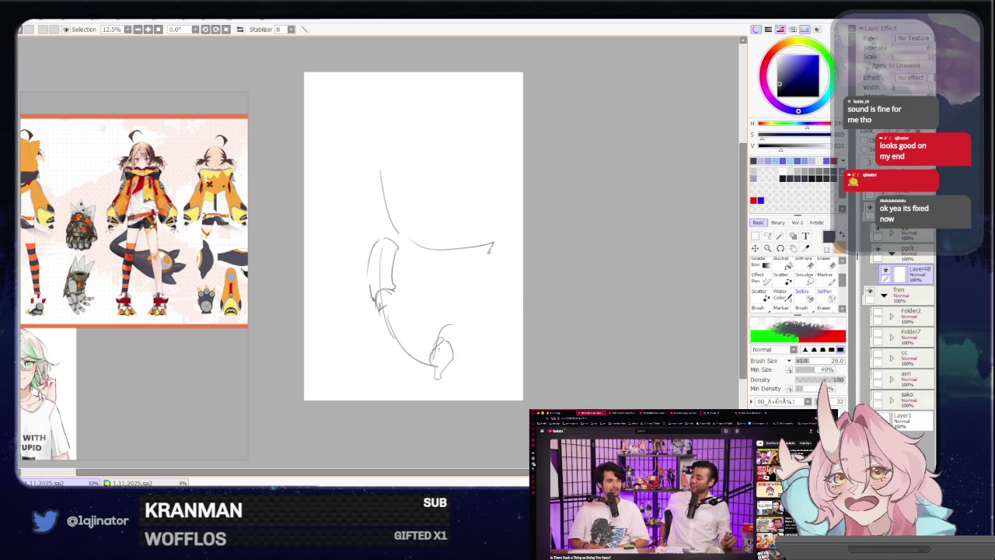
{"action": "left_click_drag", "start_coordinate": [445, 327], "coordinate": [457, 348]}
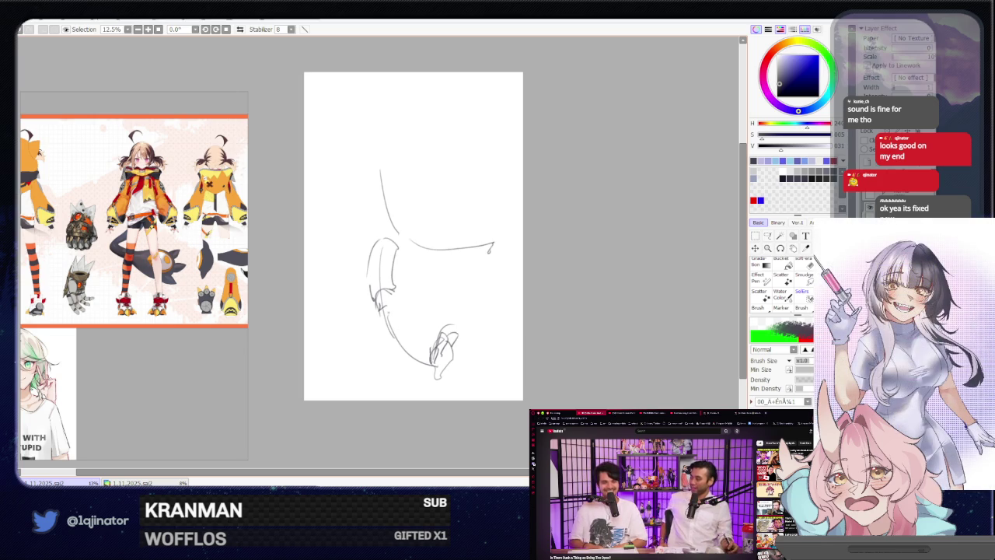
{"action": "left_click_drag", "start_coordinate": [425, 347], "coordinate": [415, 362]}
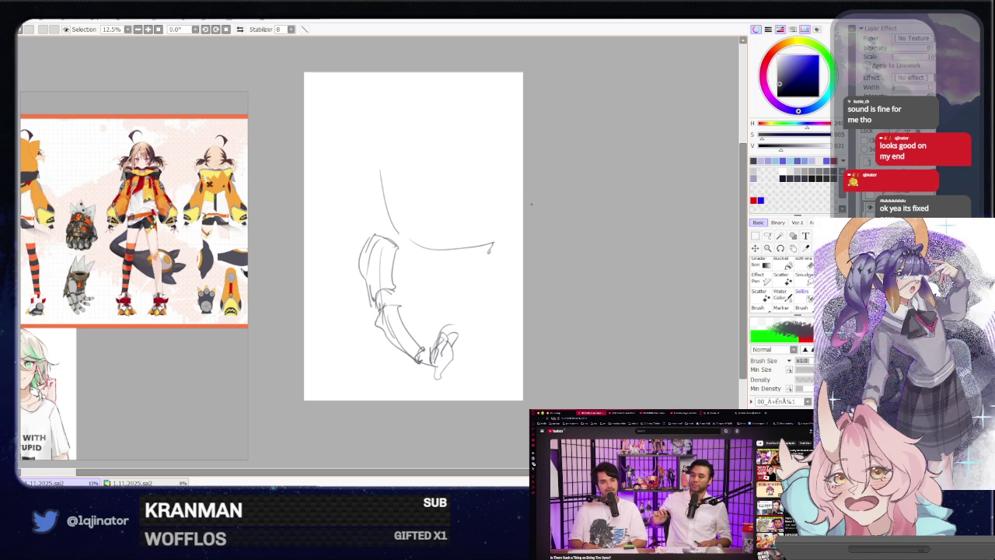
{"action": "key", "text": "Delete"}
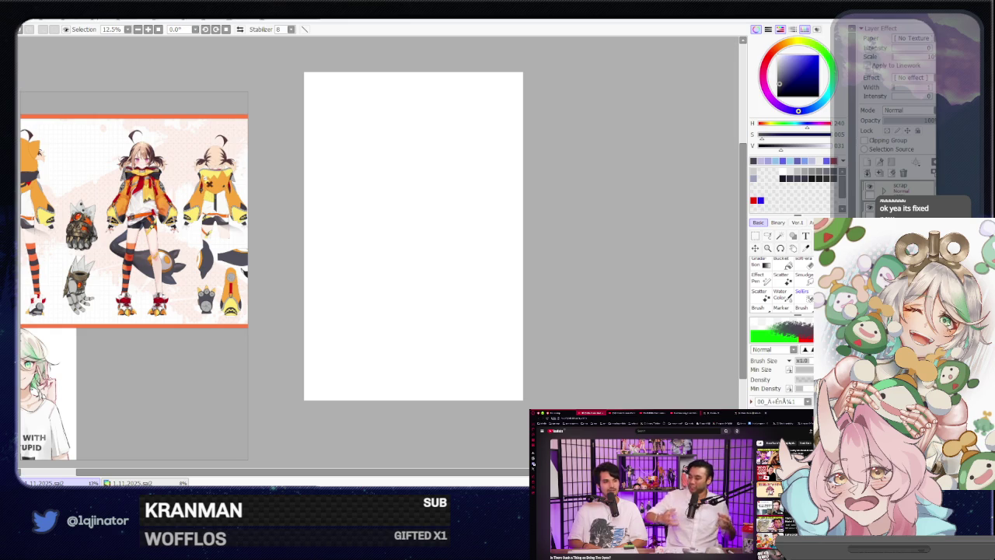
Rough in the head oval's sides and a stroke linking it to the torso.
{"action": "mouse_move", "coordinate": [396, 201]}
{"action": "left_mouse_down"}
{"action": "mouse_move", "coordinate": [449, 203]}
{"action": "mouse_move", "coordinate": [416, 254]}
{"action": "mouse_move", "coordinate": [432, 230]}
{"action": "mouse_move", "coordinate": [445, 232]}
{"action": "mouse_move", "coordinate": [421, 300]}
{"action": "mouse_move", "coordinate": [393, 273]}
{"action": "left_mouse_up"}
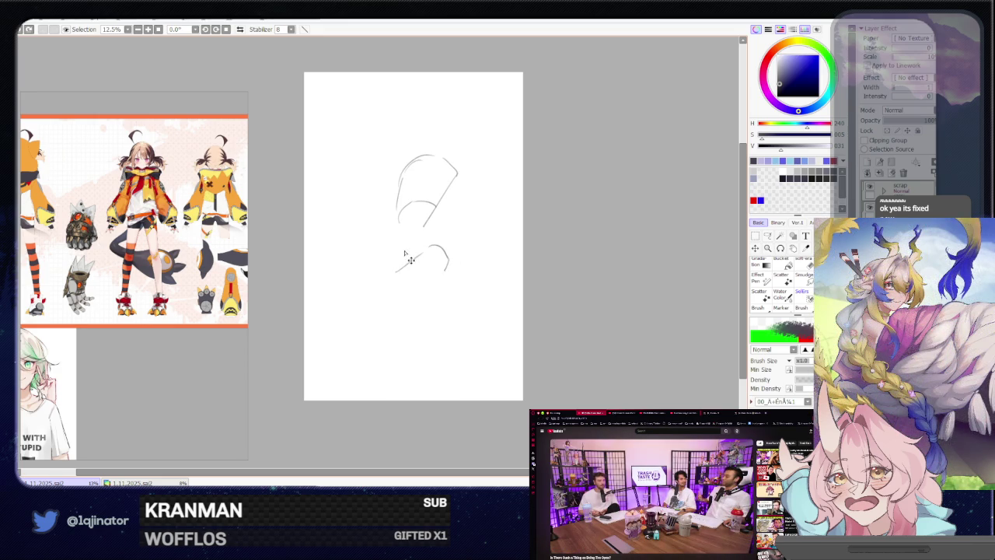
{"action": "key", "text": "ctrl+z"}
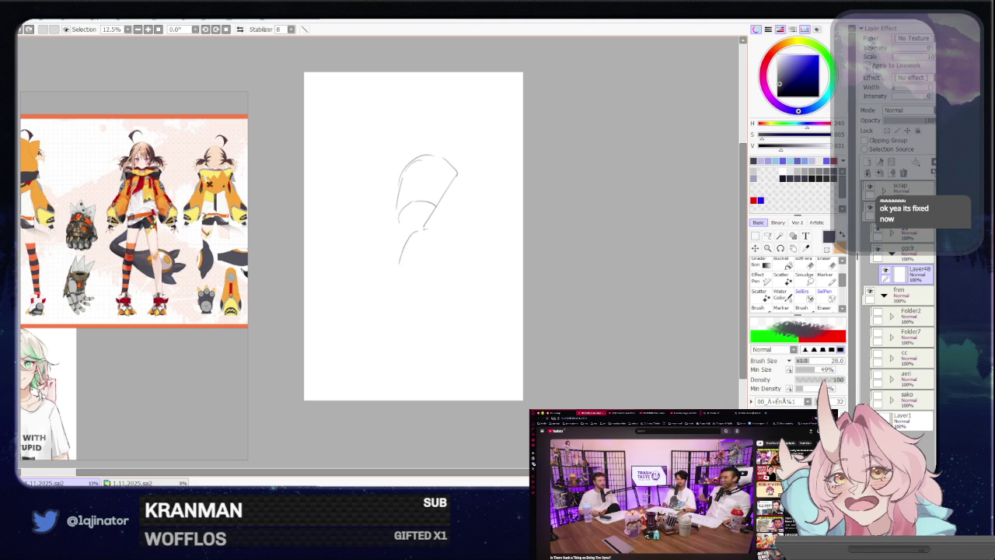
{"action": "left_click_drag", "start_coordinate": [446, 230], "coordinate": [451, 259]}
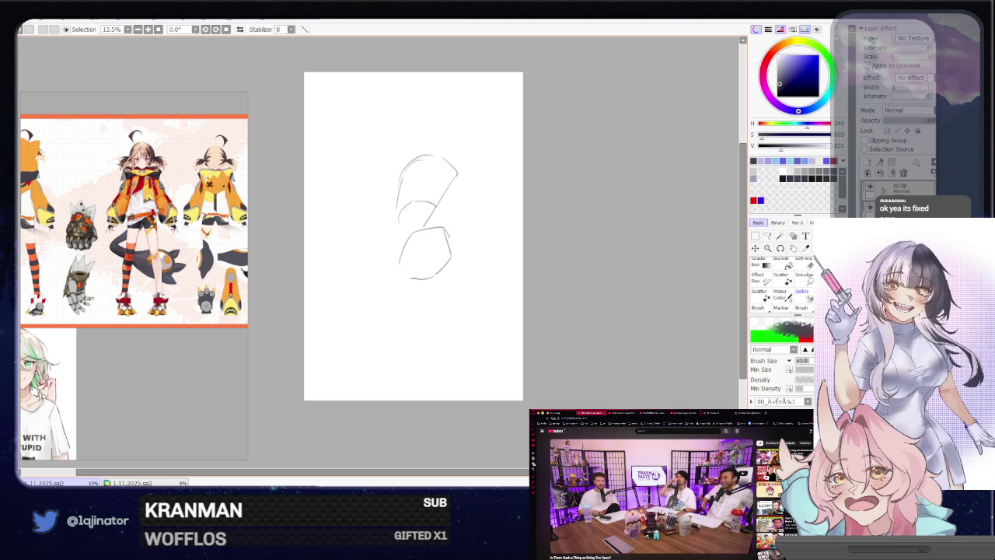
{"action": "left_click_drag", "start_coordinate": [436, 157], "coordinate": [460, 176]}
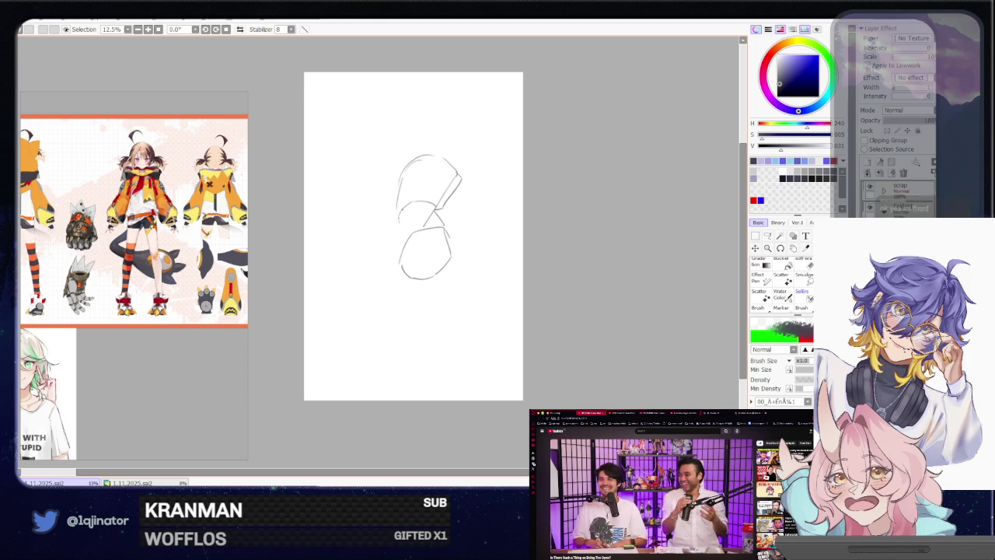
{"action": "left_click_drag", "start_coordinate": [415, 165], "coordinate": [400, 208]}
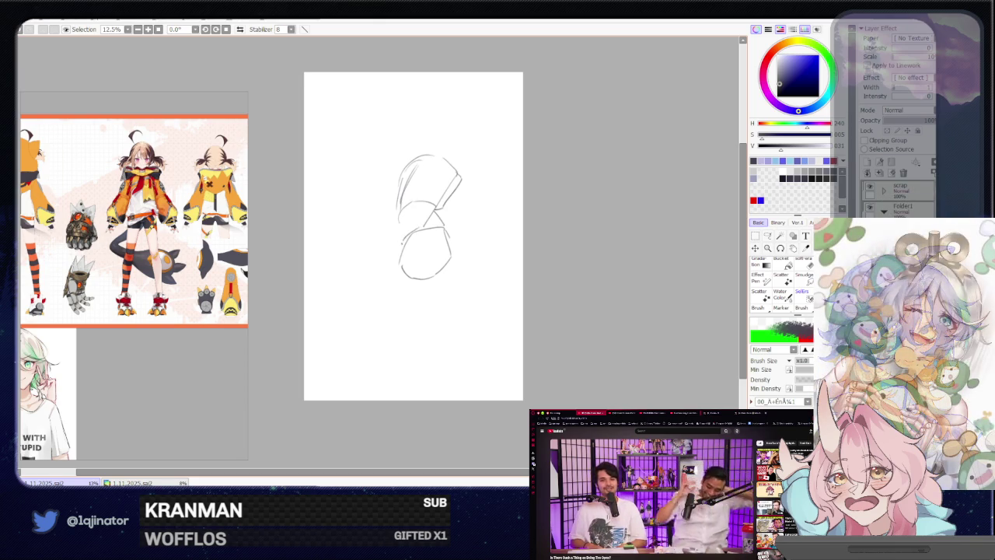
Add lower-body and leg lines, shift the sketch down-left, and mark above the head.
{"action": "left_click_drag", "start_coordinate": [383, 307], "coordinate": [403, 300]}
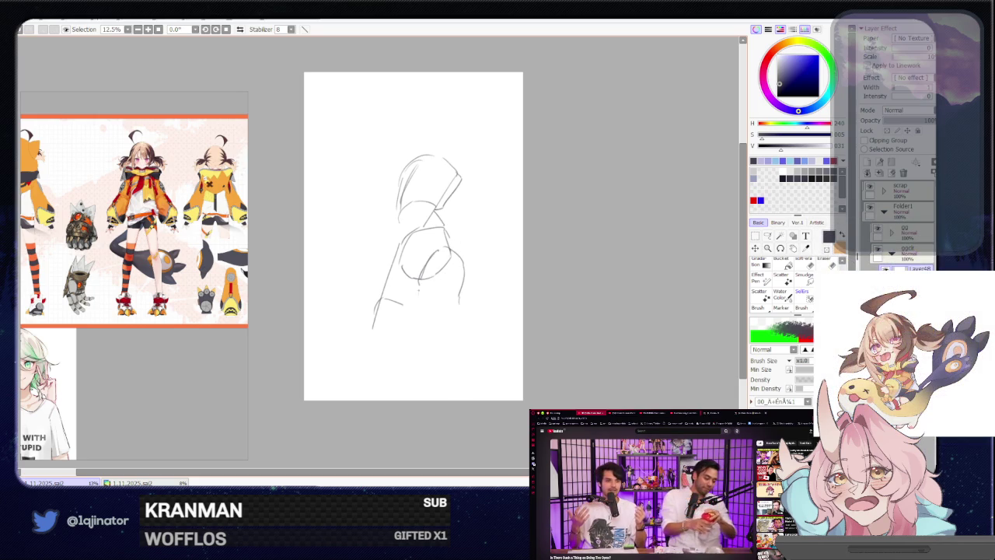
{"action": "mouse_move", "coordinate": [418, 283]}
{"action": "left_mouse_down"}
{"action": "mouse_move", "coordinate": [425, 330]}
{"action": "mouse_move", "coordinate": [469, 354]}
{"action": "left_mouse_up"}
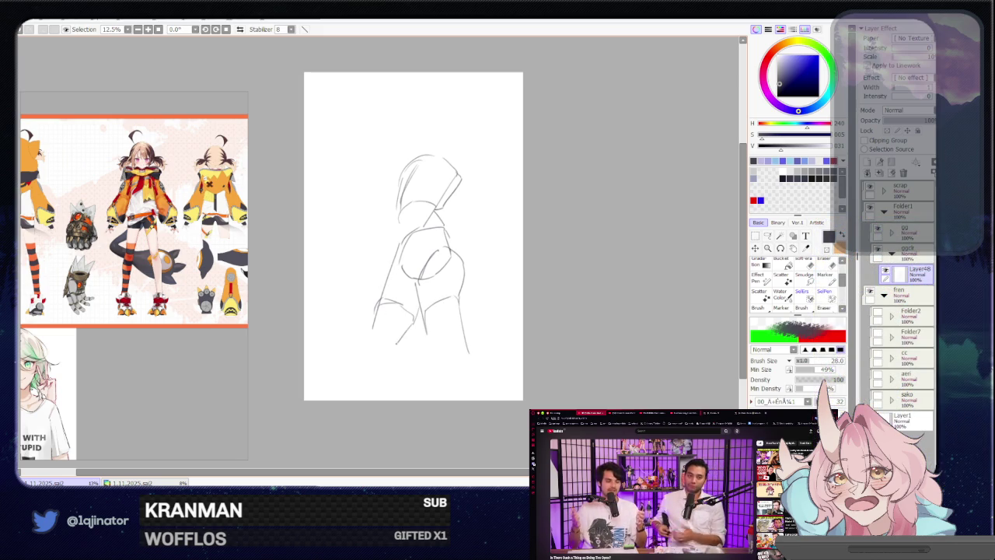
{"action": "left_click_drag", "start_coordinate": [383, 300], "coordinate": [360, 350]}
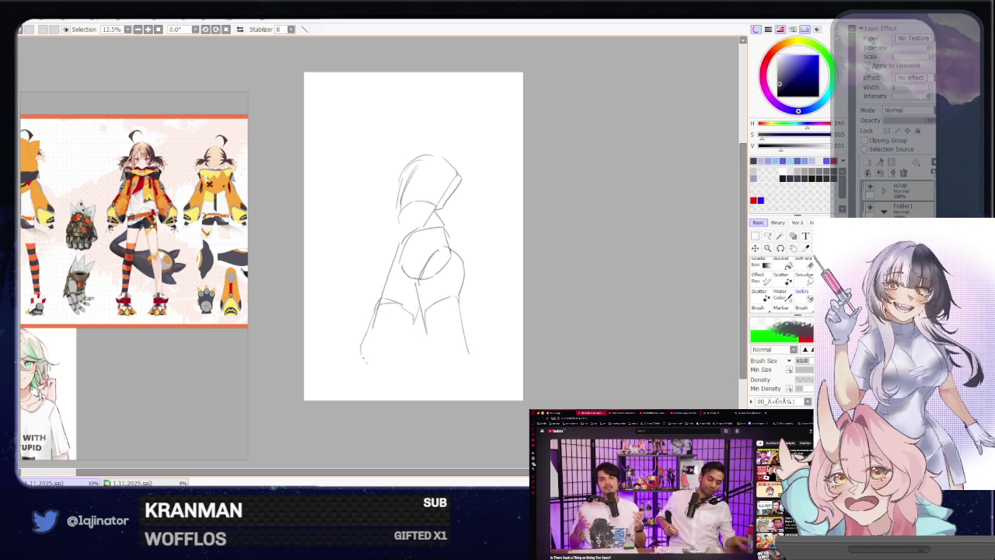
{"action": "key", "text": "ctrl+z"}
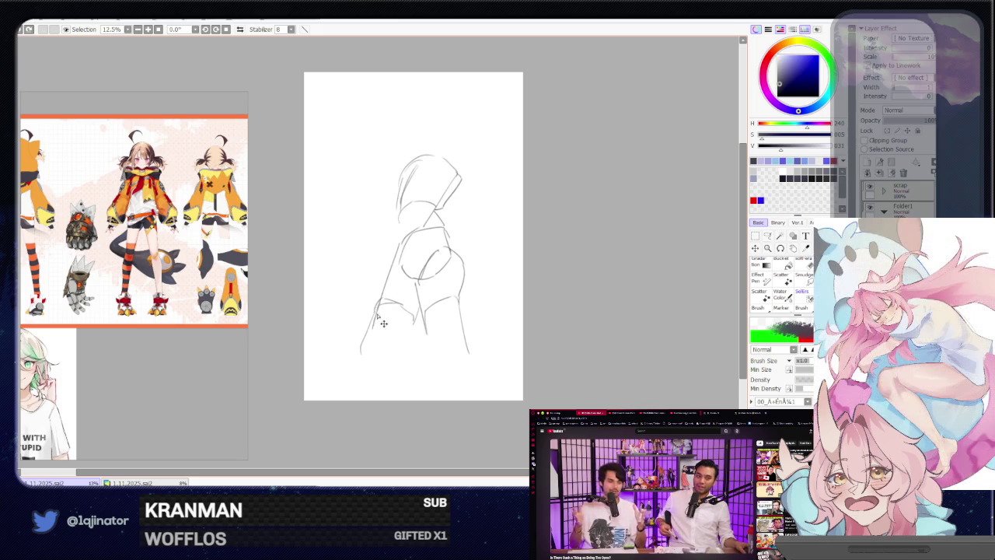
{"action": "left_click_drag", "start_coordinate": [436, 268], "coordinate": [427, 289]}
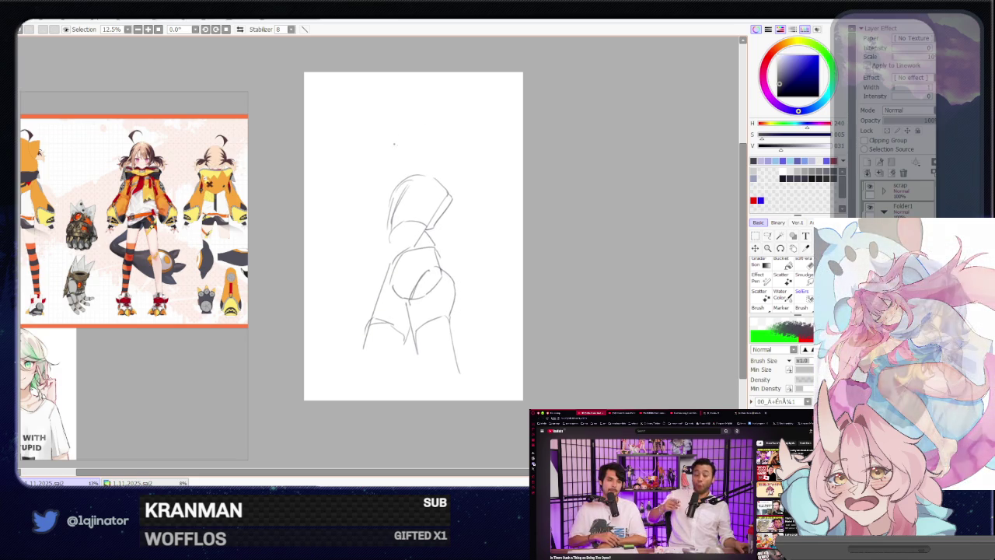
{"action": "left_click_drag", "start_coordinate": [383, 159], "coordinate": [386, 167]}
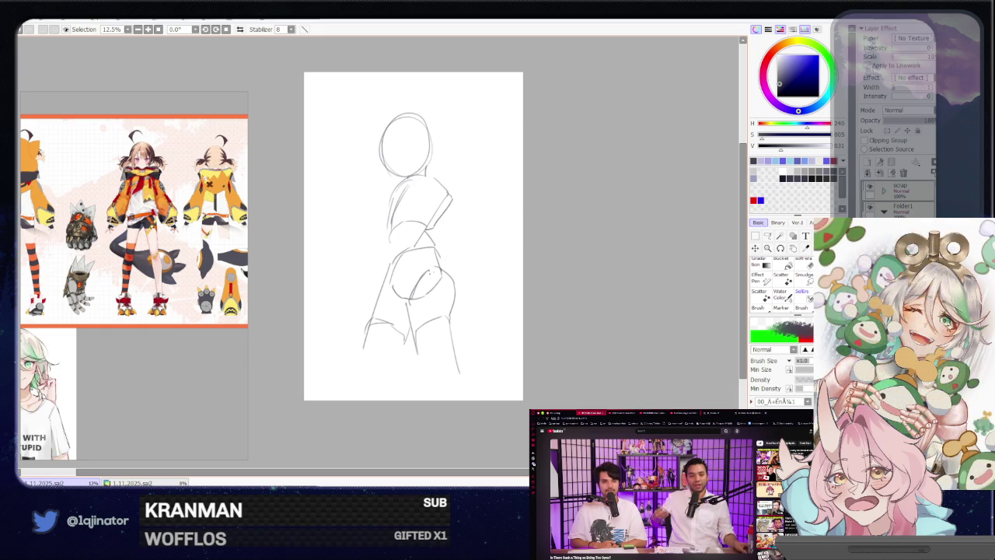
Try short strokes and a tail curve right of the torso, then undo them.
{"action": "left_click_drag", "start_coordinate": [464, 252], "coordinate": [437, 259]}
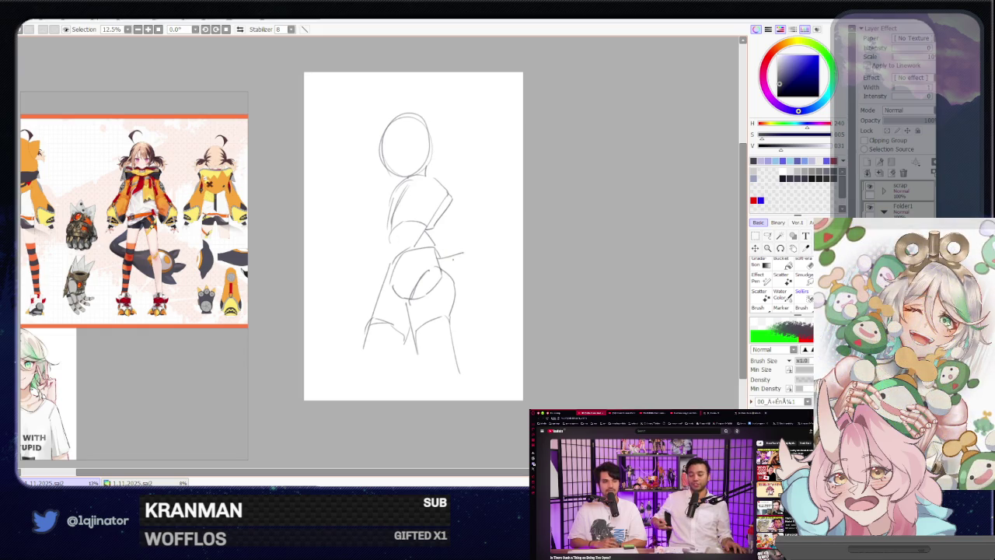
{"action": "left_click_drag", "start_coordinate": [485, 229], "coordinate": [464, 234]}
{"action": "key", "text": "ctrl+z"}
{"action": "left_click_drag", "start_coordinate": [475, 175], "coordinate": [426, 261]}
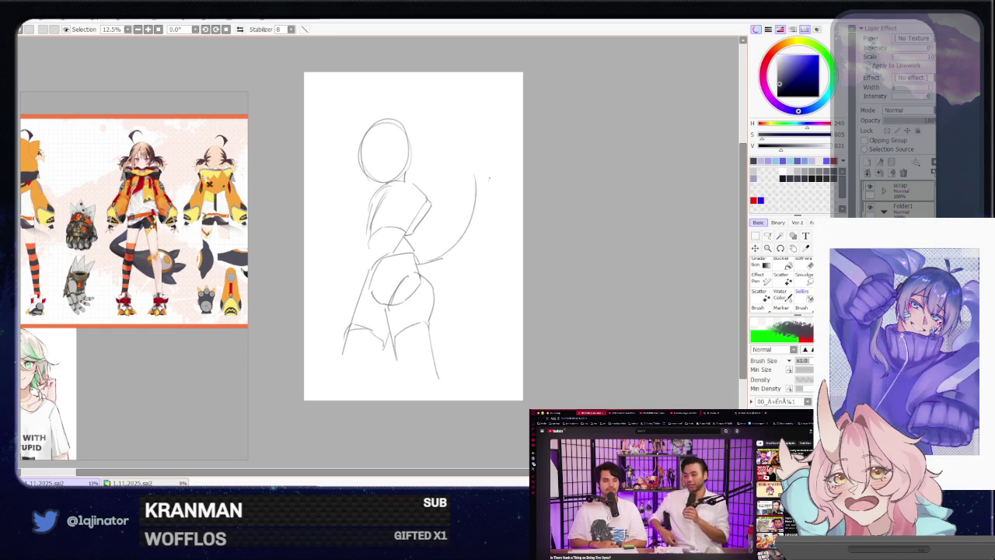
{"action": "key", "text": "ctrl+z"}
{"action": "key", "text": "ctrl+z"}
{"action": "key", "text": "ctrl+y"}
Draw the raised arm and vertical forearm beside the head, plus a closed-eye line.
{"action": "left_click_drag", "start_coordinate": [365, 195], "coordinate": [330, 230]}
{"action": "key", "text": "ctrl+z"}
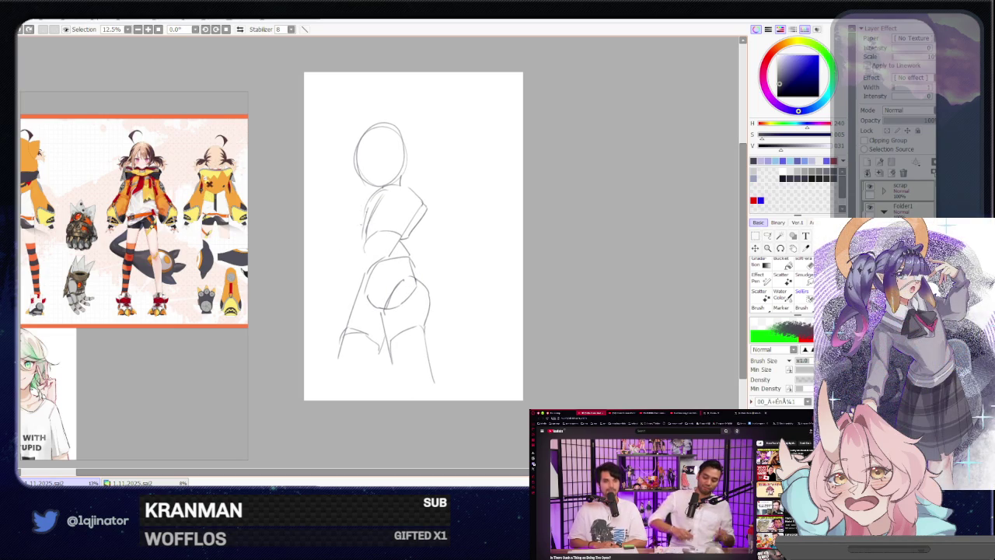
{"action": "left_click_drag", "start_coordinate": [367, 198], "coordinate": [340, 251]}
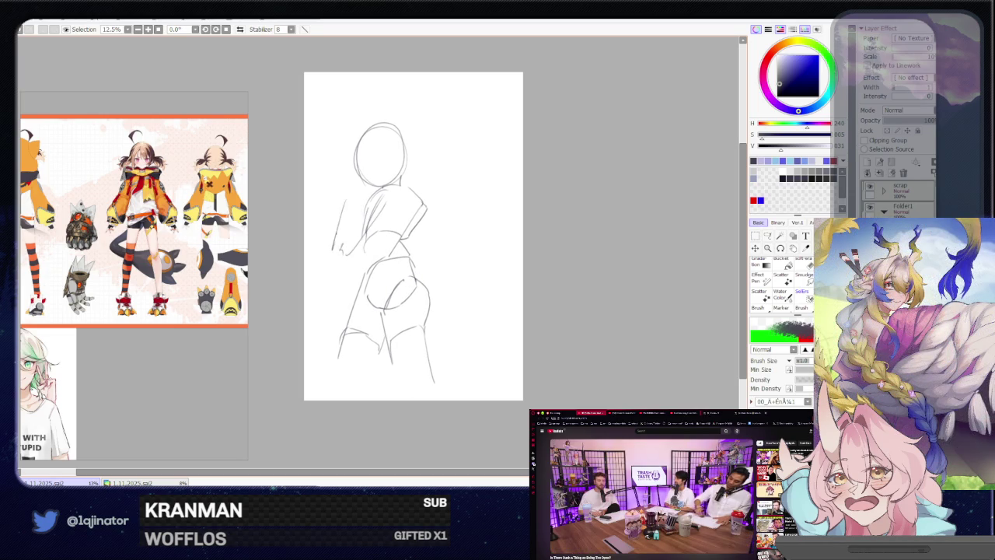
{"action": "left_click_drag", "start_coordinate": [337, 167], "coordinate": [339, 208]}
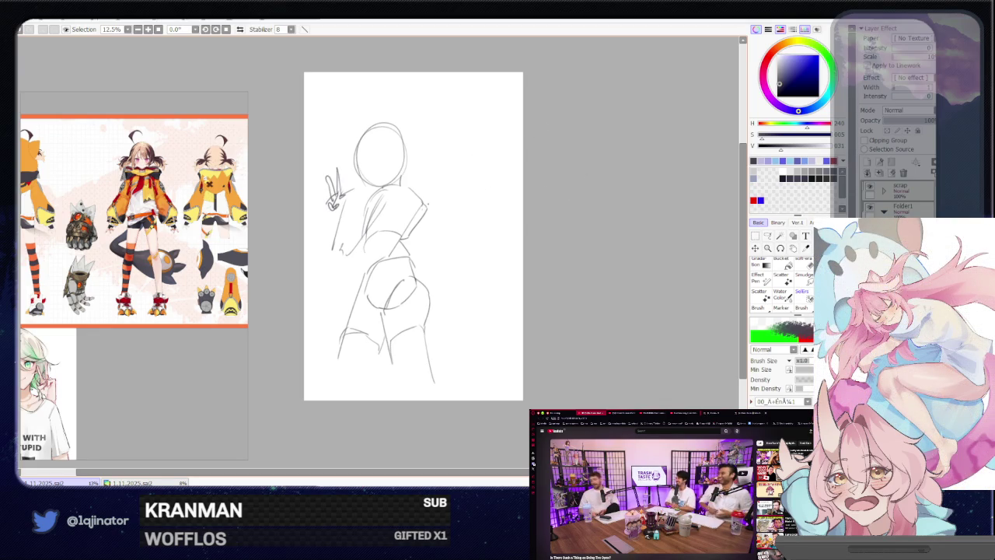
{"action": "key", "text": "ctrl+z"}
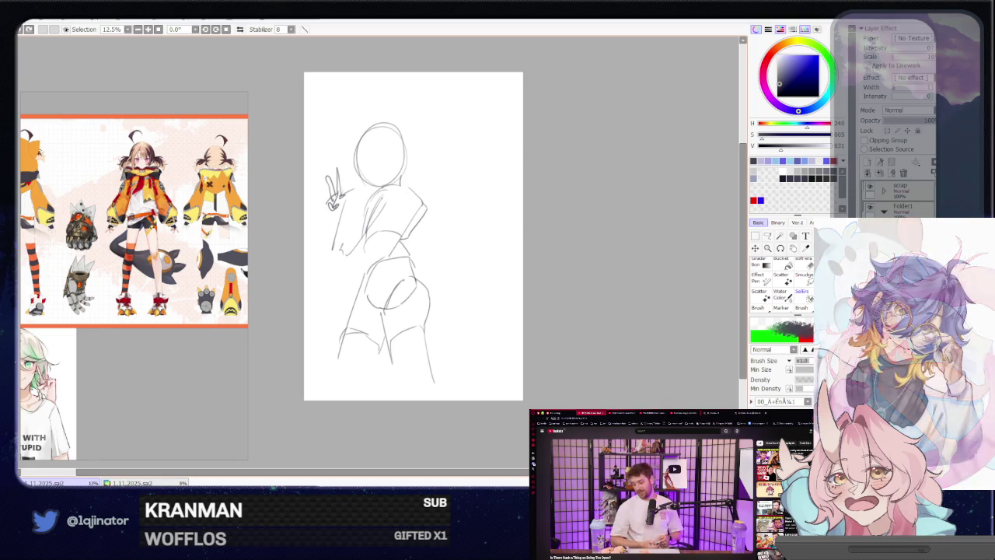
{"action": "key", "text": "e"}
{"action": "key", "text": "n"}
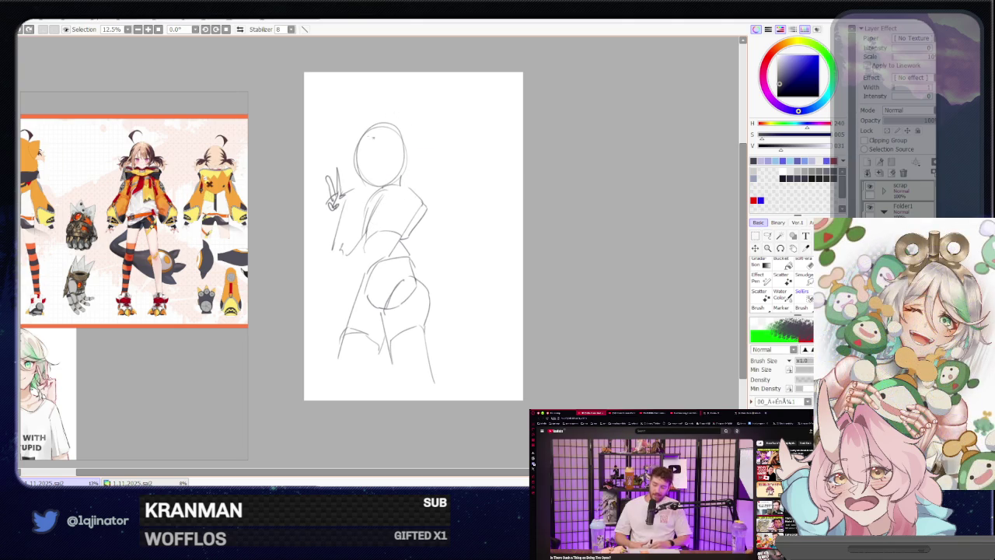
{"action": "left_click_drag", "start_coordinate": [365, 159], "coordinate": [358, 181]}
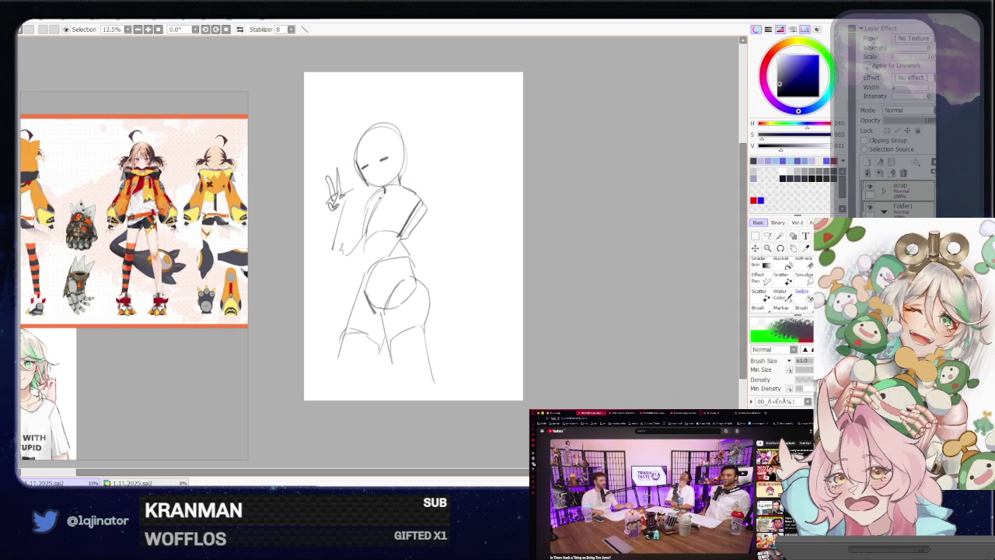
Try darker torso and hip lines, undo them, and shift the sketch slightly right.
{"action": "mouse_move", "coordinate": [381, 194]}
{"action": "left_mouse_down"}
{"action": "mouse_move", "coordinate": [365, 234]}
{"action": "mouse_move", "coordinate": [399, 231]}
{"action": "left_mouse_up"}
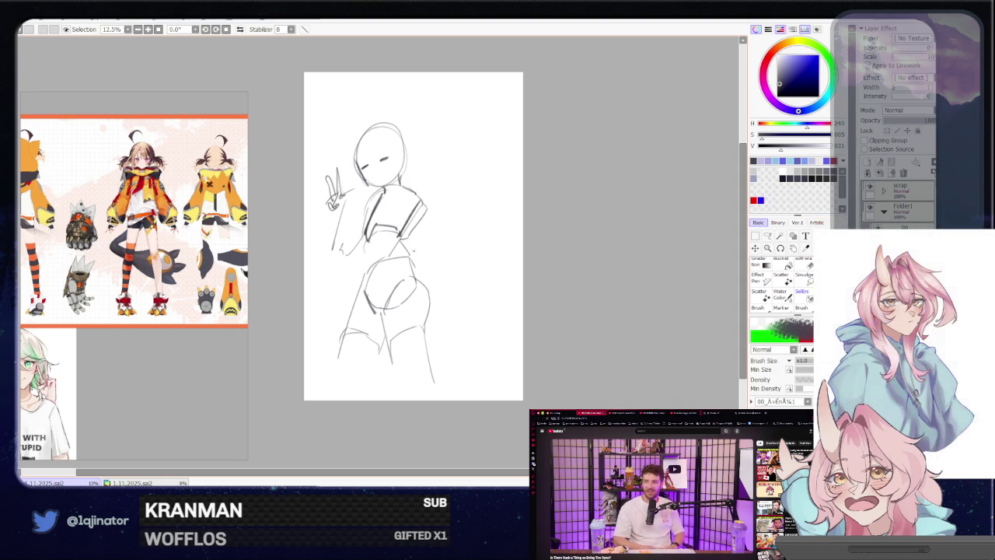
{"action": "left_click_drag", "start_coordinate": [401, 233], "coordinate": [420, 269]}
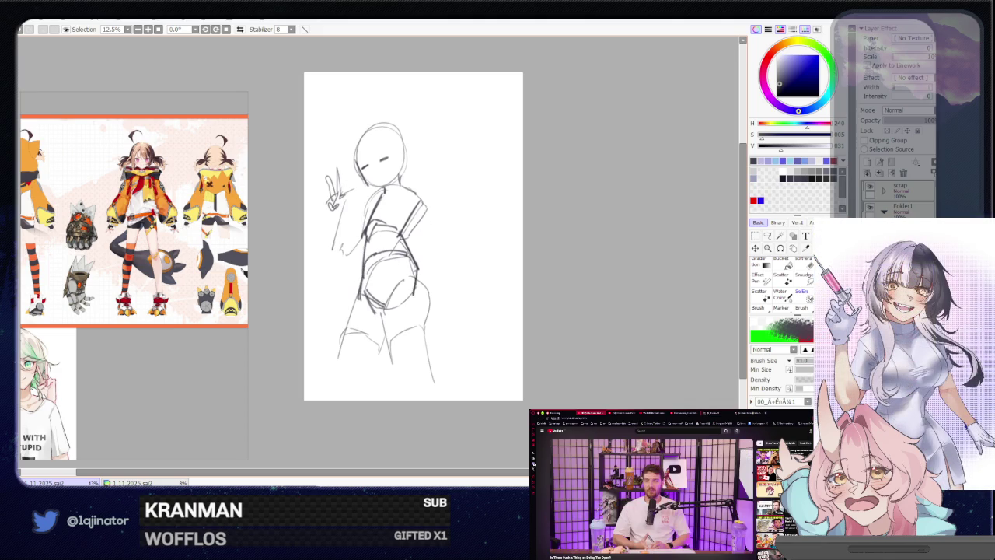
{"action": "key", "text": "ctrl+z"}
{"action": "key", "text": "ctrl+z"}
{"action": "key", "text": "ctrl+z"}
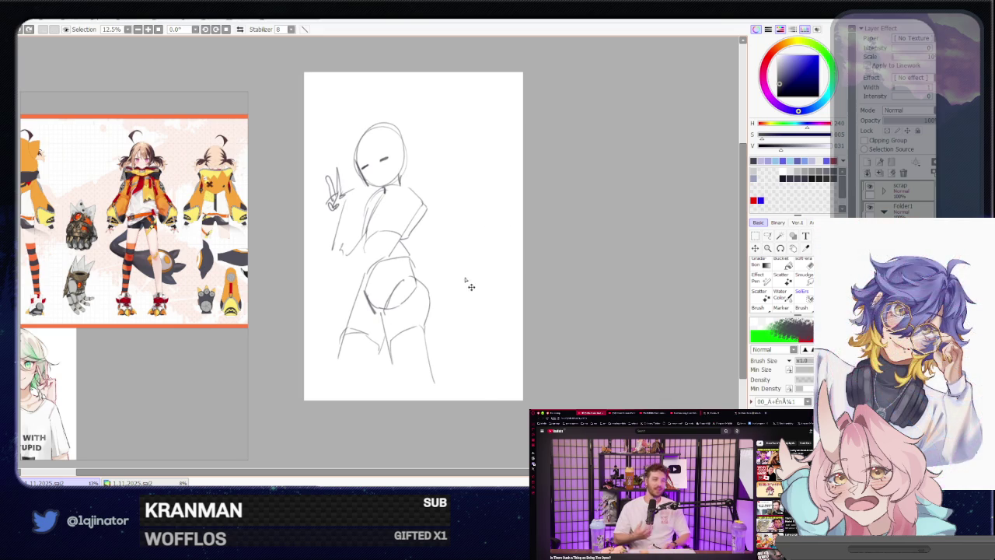
{"action": "left_click_drag", "start_coordinate": [464, 285], "coordinate": [475, 284]}
Erase the lower leg lines.
{"action": "key", "text": "e"}
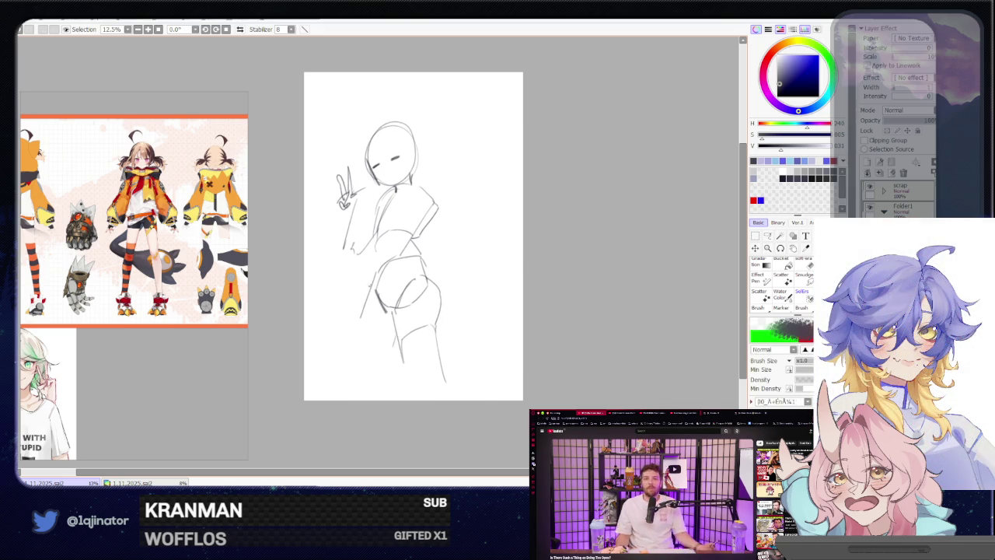
{"action": "key", "text": "b"}
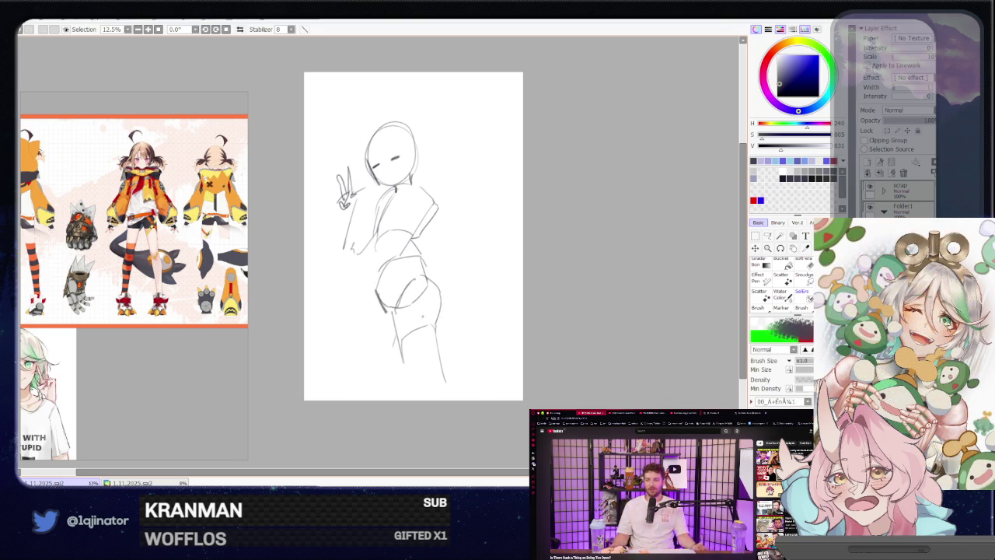
{"action": "key", "text": "e"}
{"action": "left_click_drag", "start_coordinate": [435, 334], "coordinate": [420, 400]}
{"action": "left_click_drag", "start_coordinate": [428, 307], "coordinate": [406, 359]}
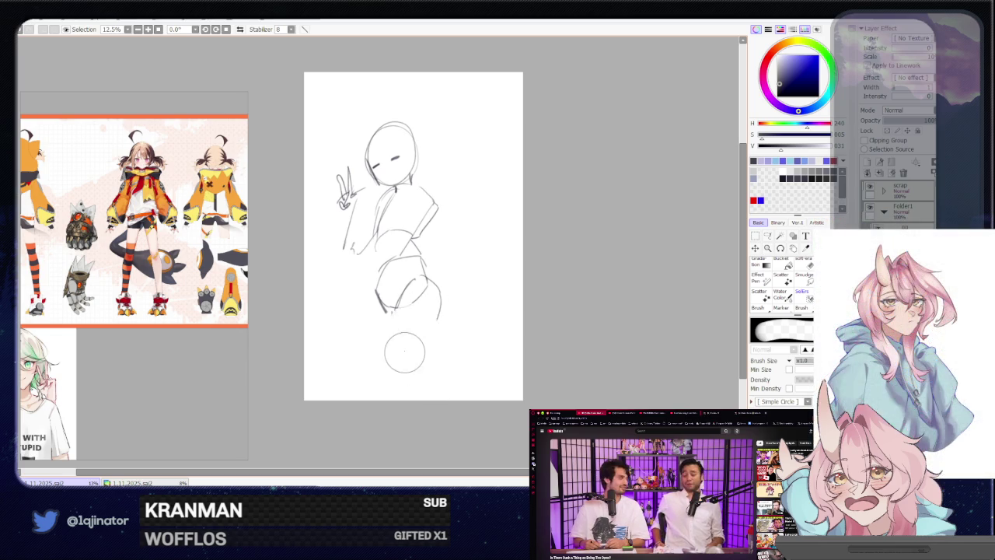
Lasso the upper body, tilt it slightly, and clear the selection.
{"action": "key", "text": "b"}
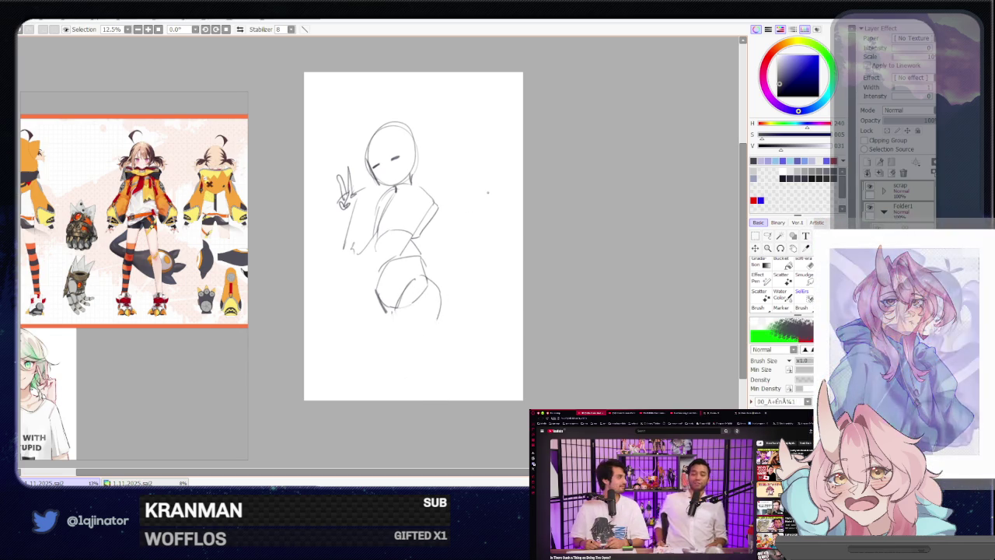
{"action": "left_click", "coordinate": [769, 235]}
{"action": "left_click_drag", "start_coordinate": [350, 257], "coordinate": [444, 253]}
{"action": "key", "text": "ctrl+t"}
{"action": "left_click_drag", "start_coordinate": [500, 162], "coordinate": [502, 183]}
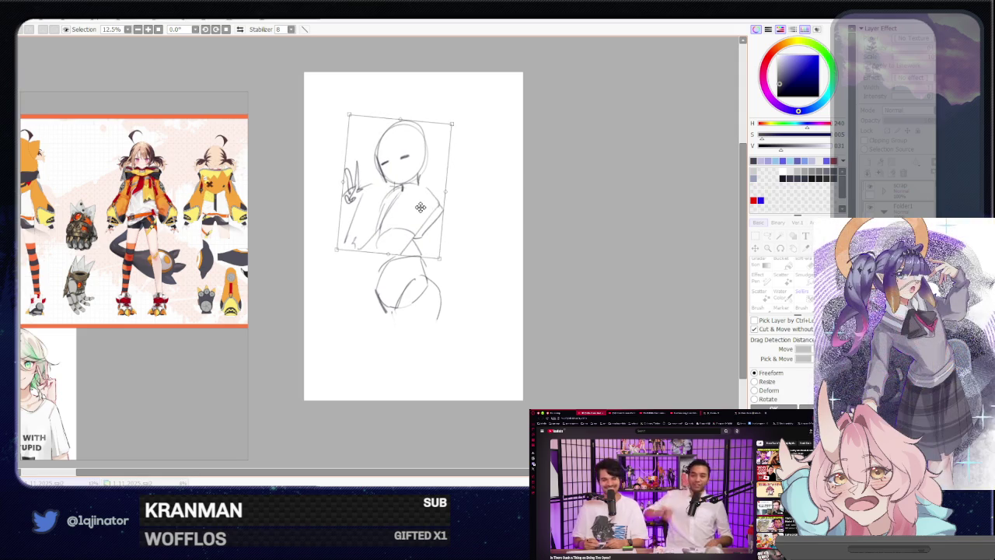
{"action": "key", "text": "Return"}
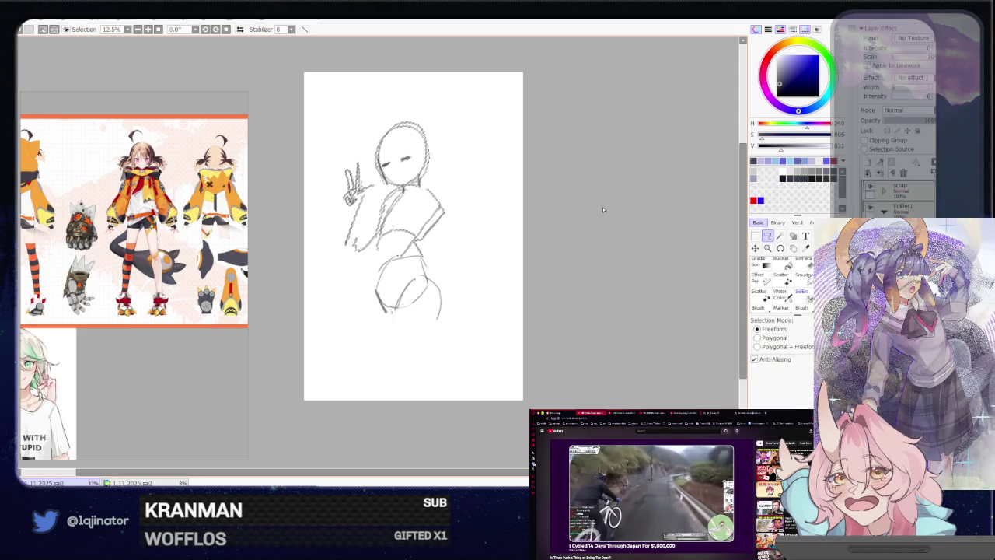
{"action": "key", "text": "ctrl+d"}
{"action": "key", "text": "n"}
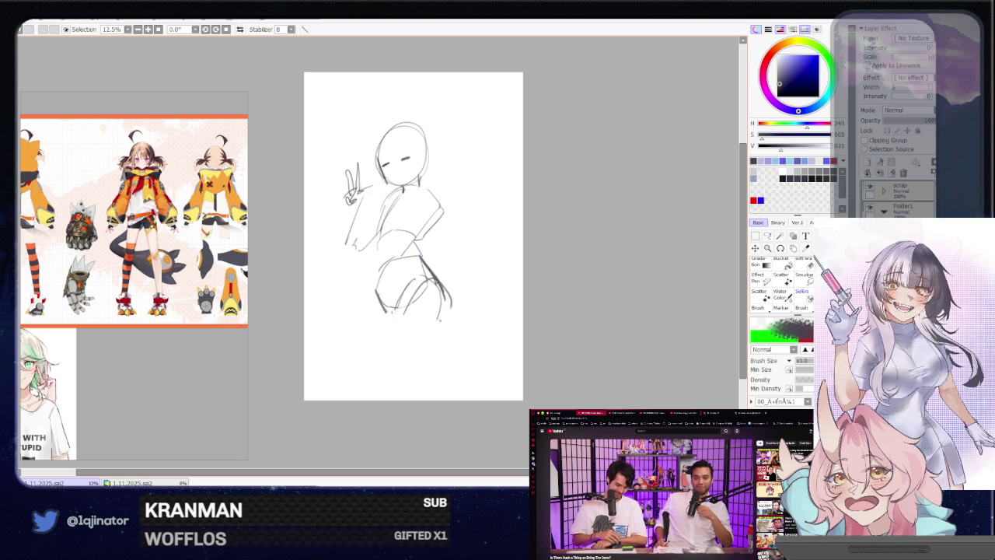
Draw long leg lines from the hip toward the page bottom.
{"action": "left_click_drag", "start_coordinate": [425, 305], "coordinate": [452, 381]}
{"action": "key", "text": "ctrl+z"}
{"action": "left_click_drag", "start_coordinate": [425, 302], "coordinate": [443, 382]}
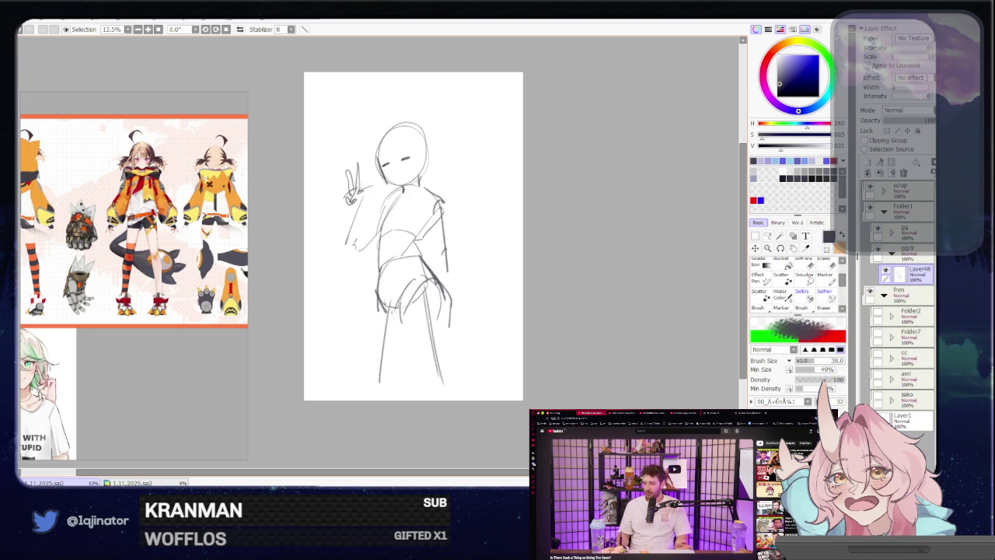
{"action": "left_click_drag", "start_coordinate": [396, 306], "coordinate": [414, 349]}
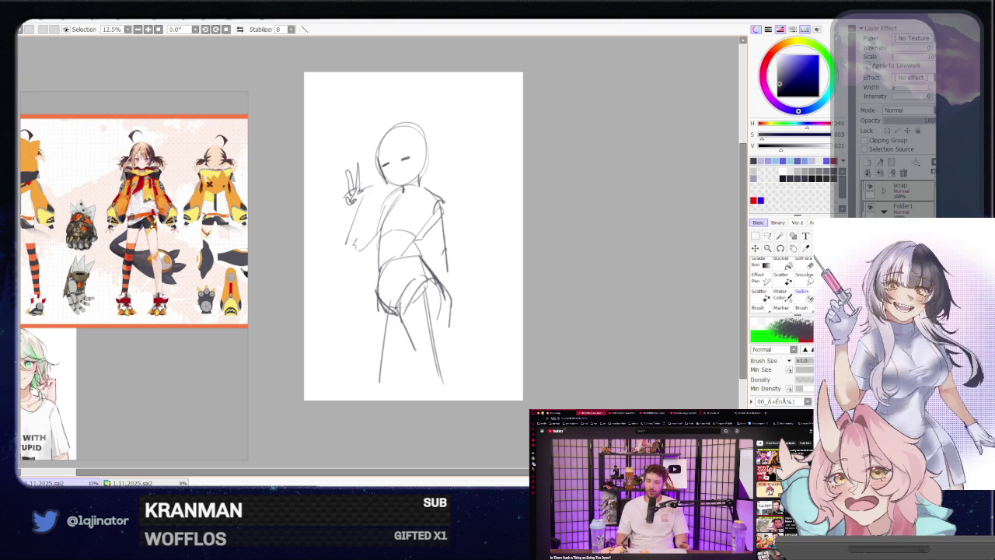
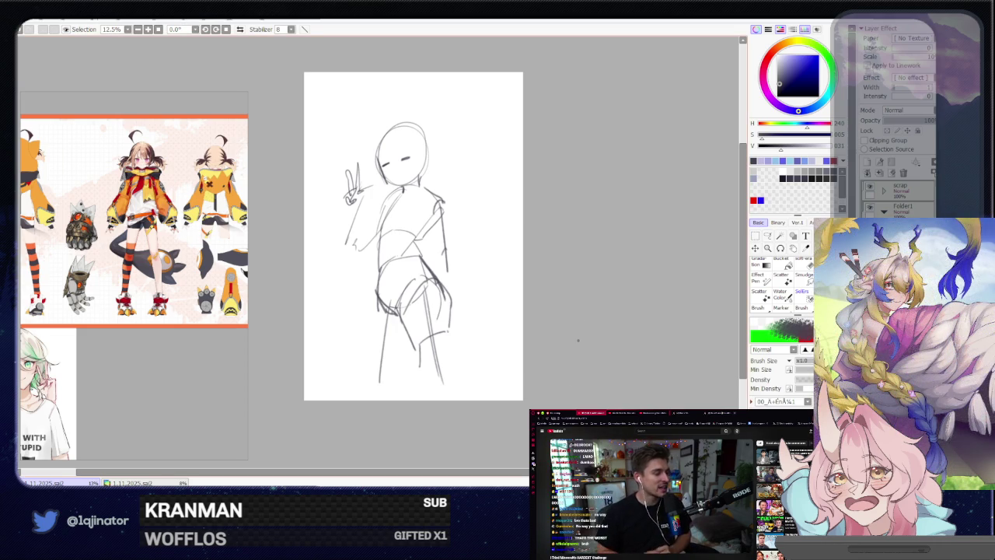
Rotate the whole figure sketch slightly and reposition it on the canvas.
{"action": "left_click_drag", "start_coordinate": [579, 319], "coordinate": [550, 346]}
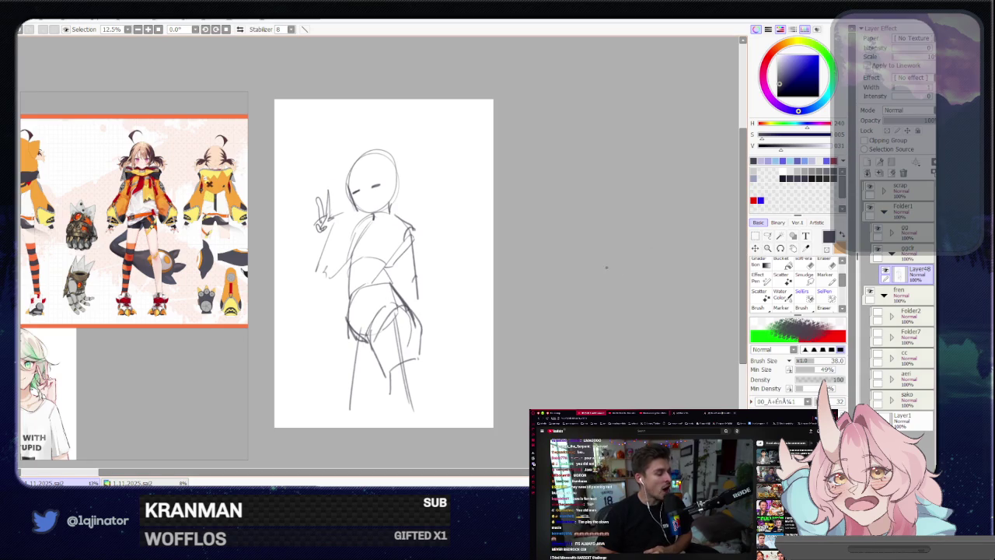
{"action": "key", "text": "ctrl+t"}
{"action": "mouse_move", "coordinate": [593, 257]}
{"action": "left_mouse_down"}
{"action": "mouse_move", "coordinate": [439, 302]}
{"action": "mouse_move", "coordinate": [378, 309]}
{"action": "left_mouse_up"}
{"action": "key", "text": "Return"}
Erase the lower lines of the right leg with an enlarged eraser.
{"action": "key", "text": "e"}
{"action": "left_click_drag", "start_coordinate": [395, 378], "coordinate": [398, 395]}
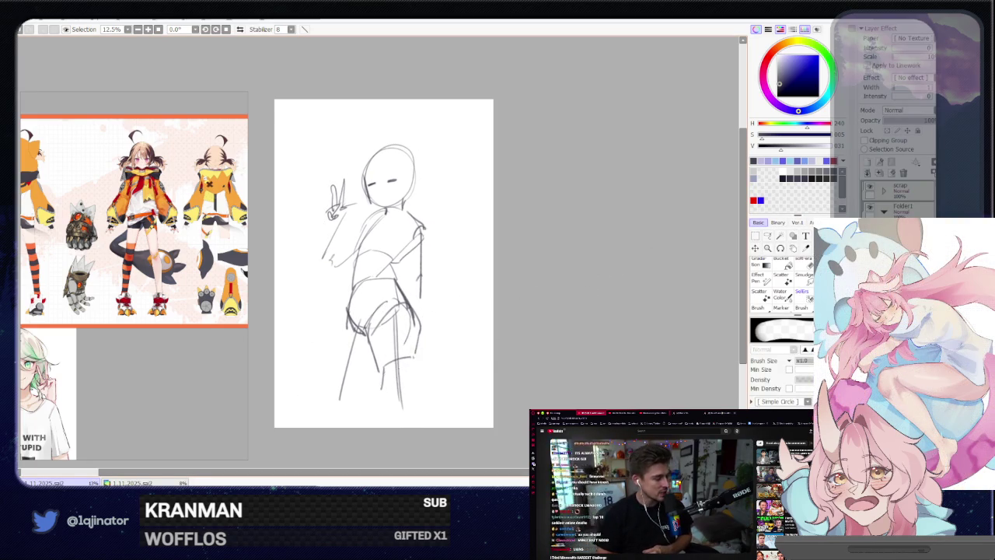
{"action": "left_click_drag", "start_coordinate": [392, 323], "coordinate": [397, 395]}
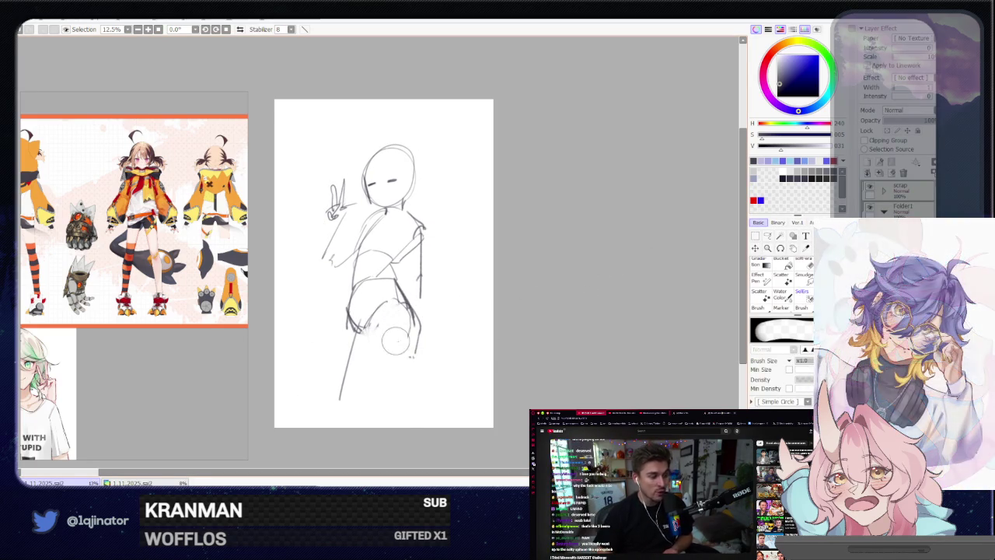
{"action": "key", "text": "n"}
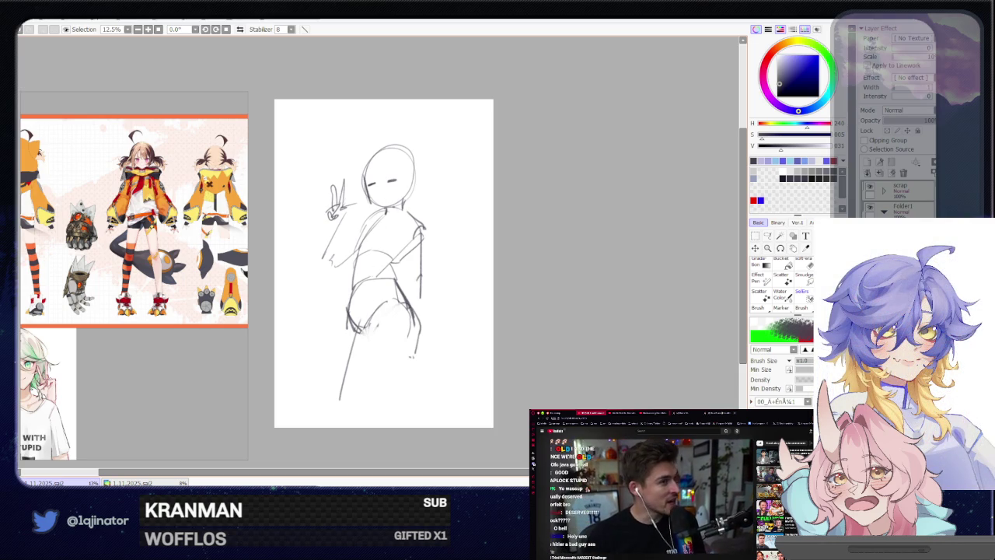
{"action": "key", "text": "e"}
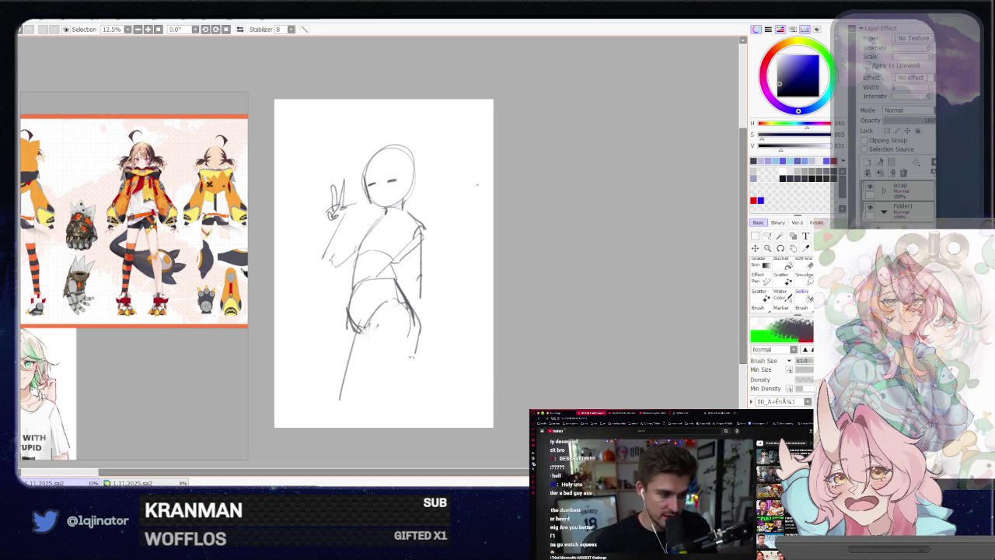
Tilt and shift the head slightly with a transform.
{"action": "key", "text": "l"}
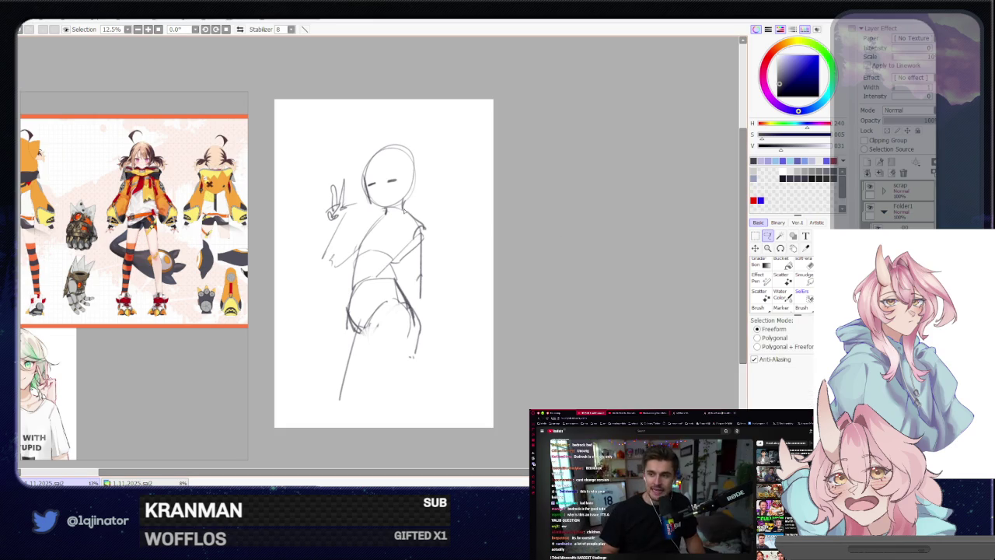
{"action": "key", "text": "ctrl+t"}
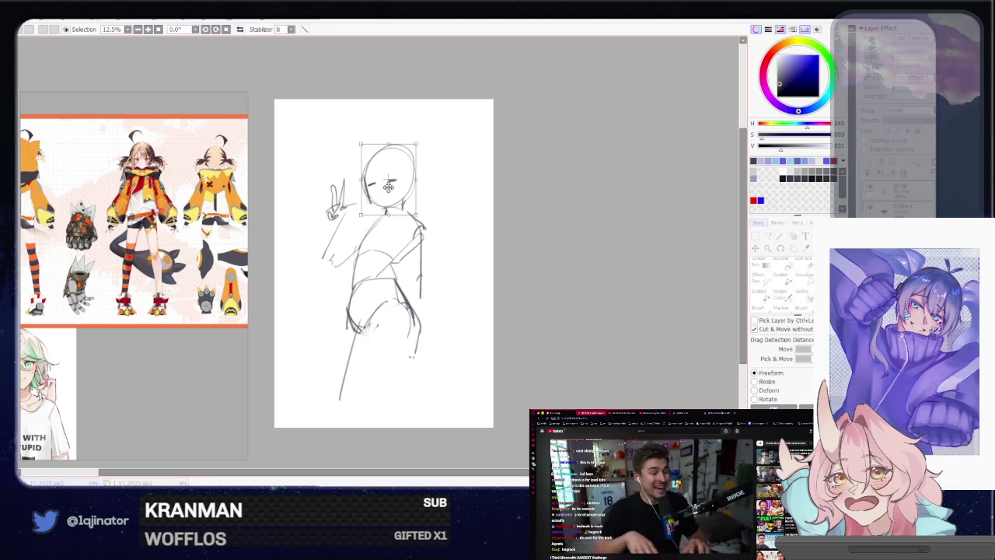
{"action": "left_click_drag", "start_coordinate": [392, 181], "coordinate": [399, 186]}
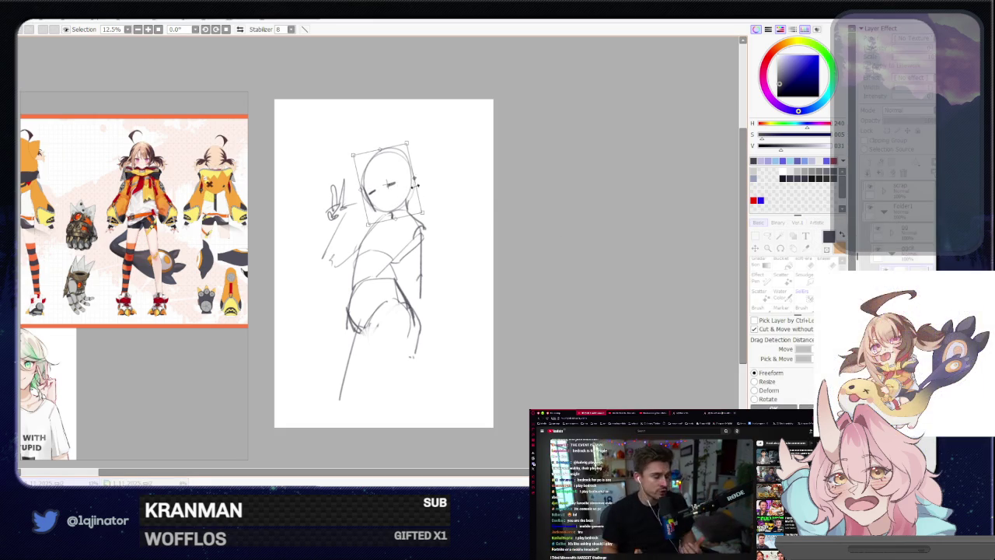
{"action": "key", "text": "Return"}
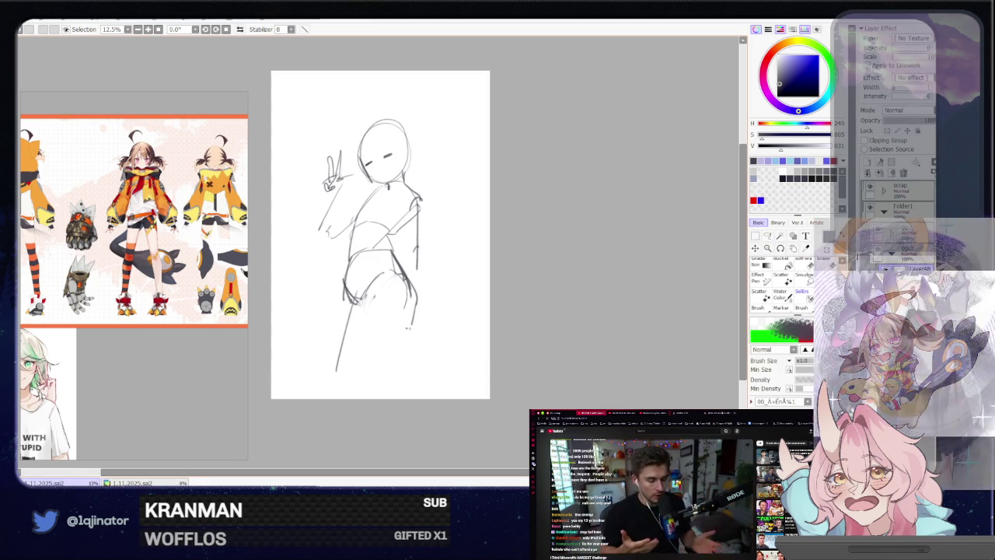
Erase the stray stroke below the torso and return to the sketching brush.
{"action": "key", "text": "e"}
{"action": "left_click_drag", "start_coordinate": [346, 333], "coordinate": [336, 371]}
{"action": "key", "text": "b"}
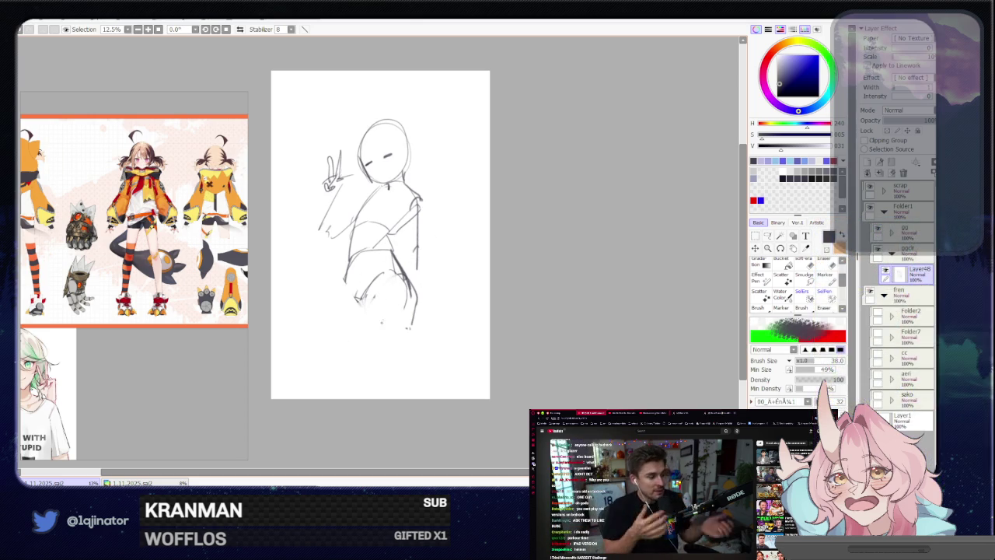
{"action": "key", "text": "e"}
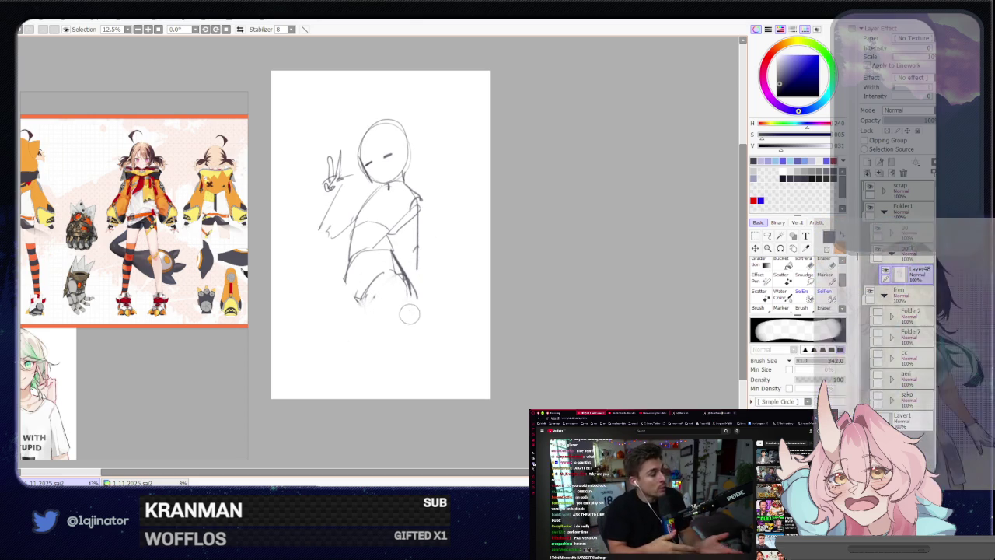
{"action": "key", "text": "b"}
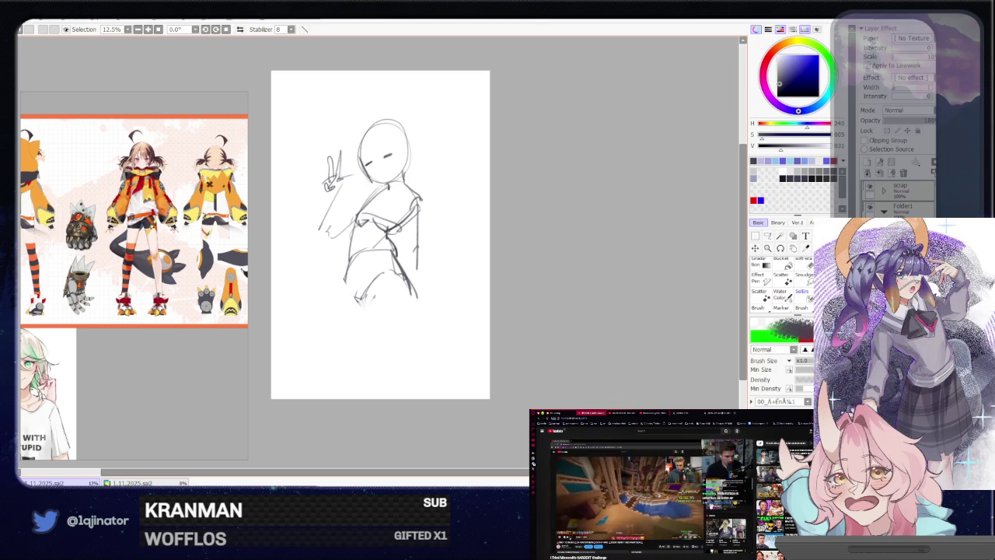
Erase the messy lines at the lower right of the torso.
{"action": "key", "text": "e"}
{"action": "left_click_drag", "start_coordinate": [385, 252], "coordinate": [407, 289]}
{"action": "key", "text": "b"}
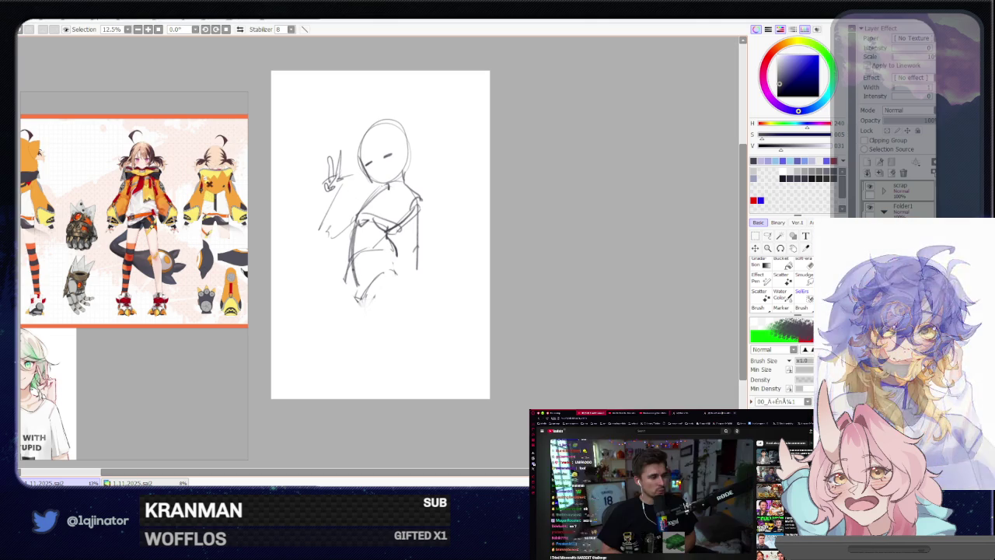
{"action": "key", "text": "e"}
{"action": "key", "text": "b"}
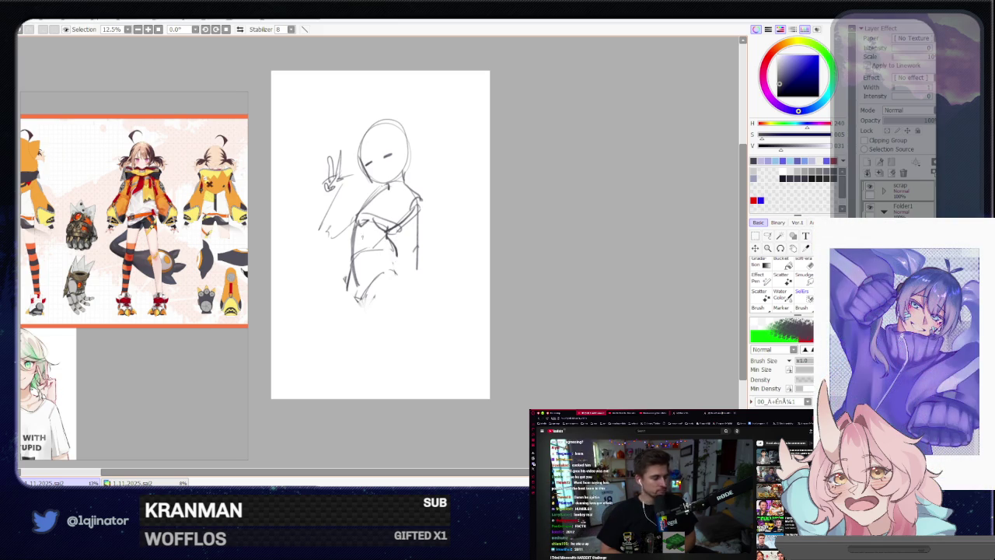
Lasso the raised peace-sign arm and move it into a new position.
{"action": "key", "text": "l"}
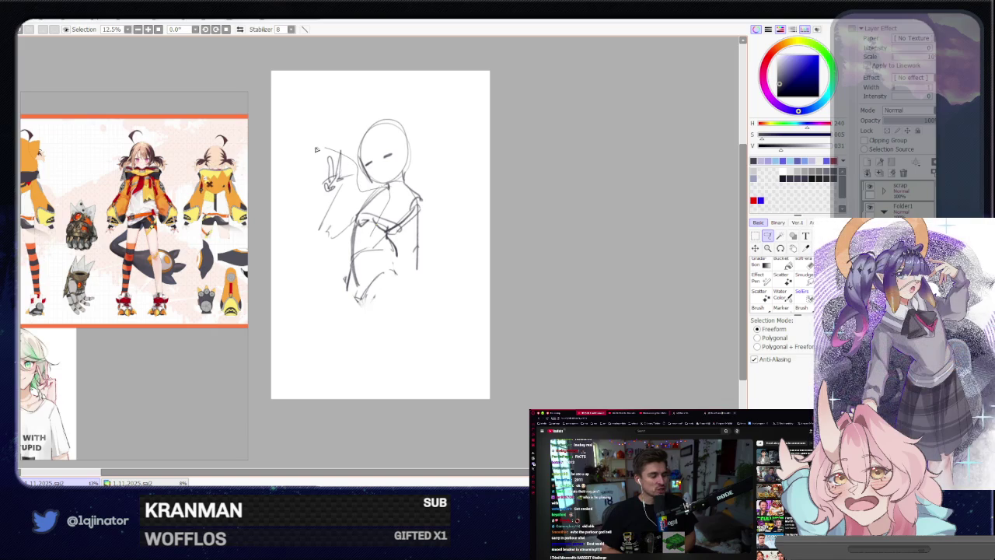
{"action": "left_click_drag", "start_coordinate": [369, 331], "coordinate": [367, 327]}
{"action": "key", "text": "ctrl+t"}
{"action": "left_click_drag", "start_coordinate": [350, 257], "coordinate": [347, 276]}
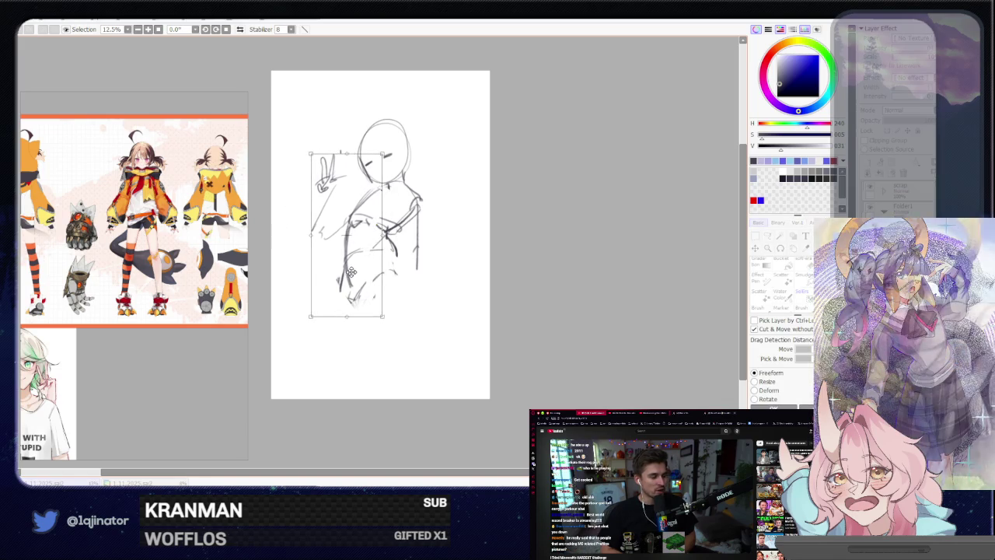
{"action": "key", "text": "Return"}
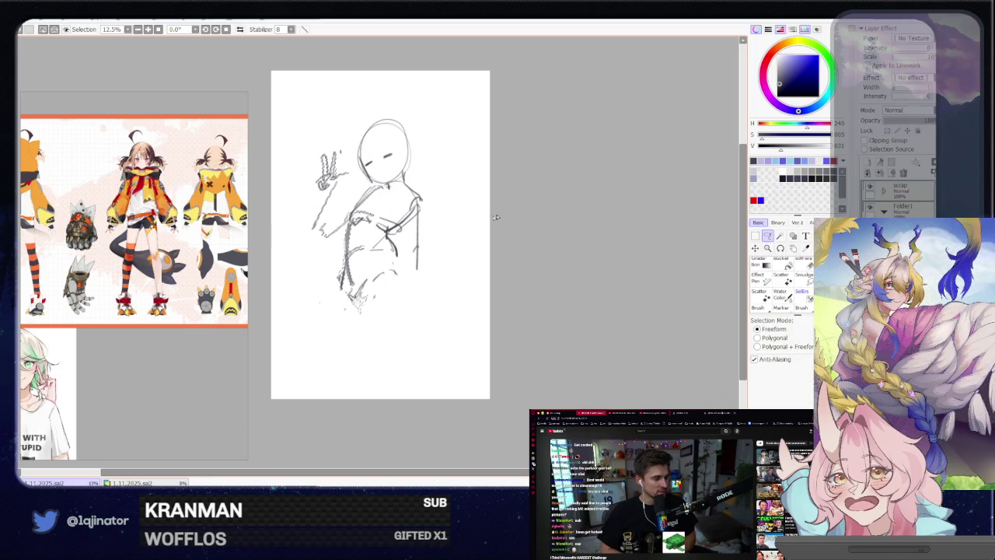
{"action": "key", "text": "n"}
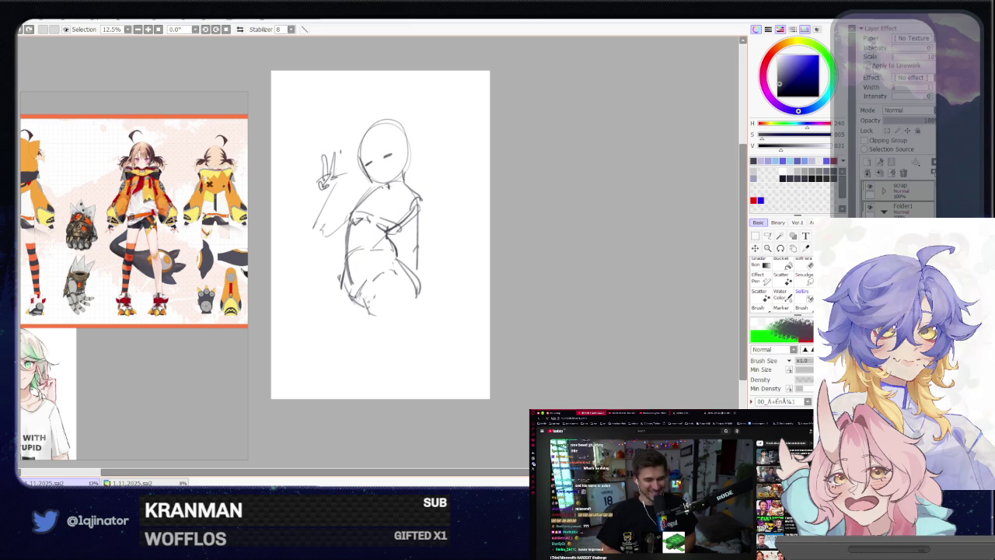
Draw a curved hip line and long leg strokes running down from the hips.
{"action": "left_click_drag", "start_coordinate": [371, 311], "coordinate": [414, 300]}
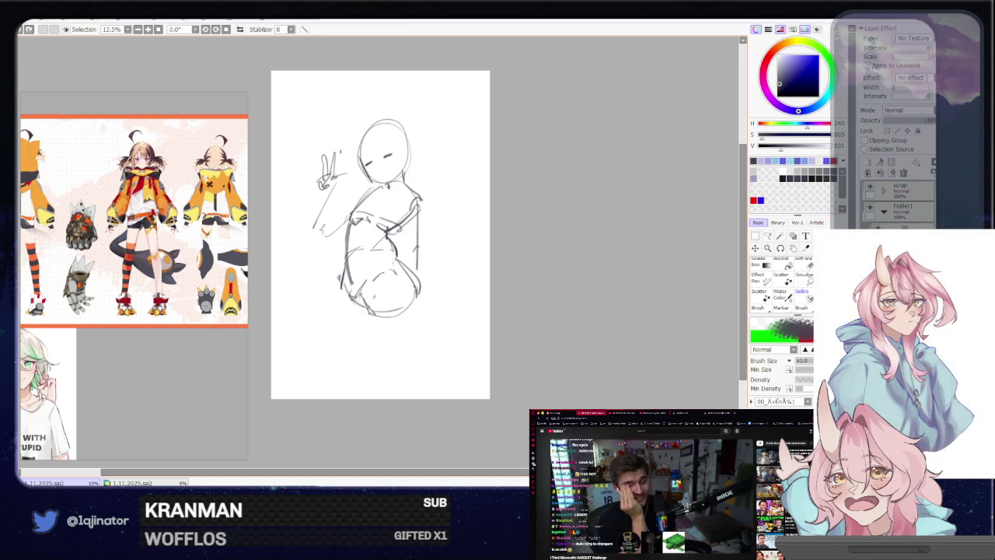
{"action": "scroll", "coordinate": [413, 272], "scroll_direction": "down", "scroll_amount": 1}
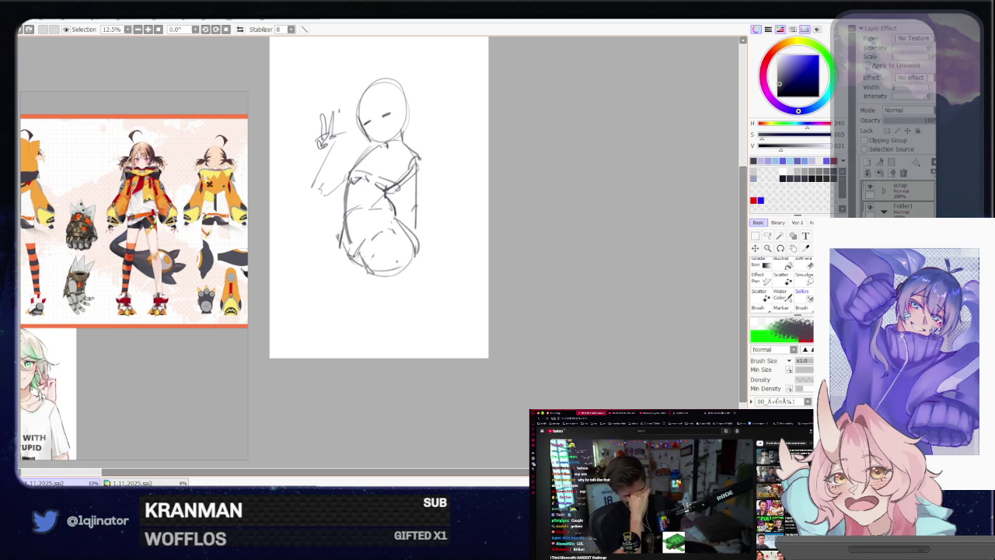
{"action": "left_click_drag", "start_coordinate": [394, 258], "coordinate": [413, 342]}
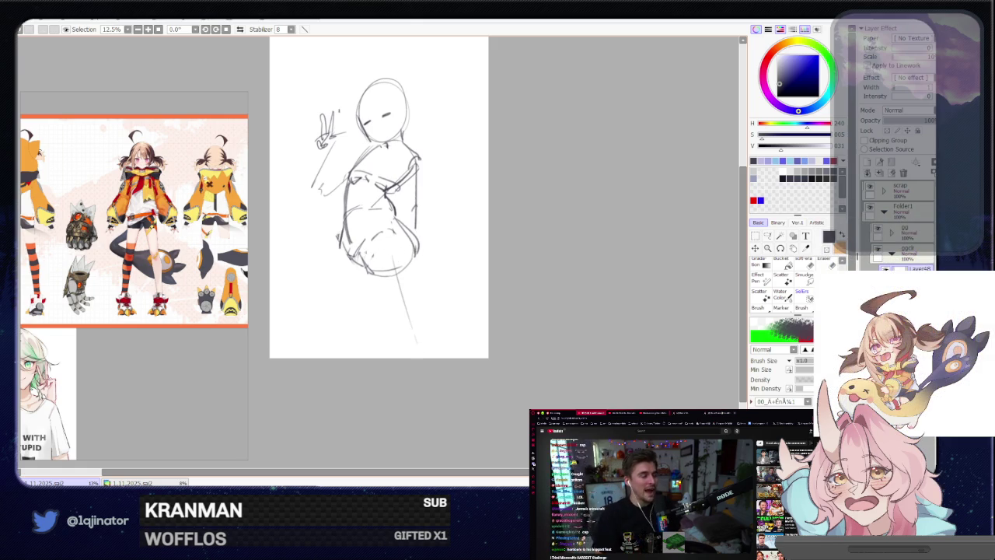
{"action": "left_click_drag", "start_coordinate": [367, 264], "coordinate": [400, 338]}
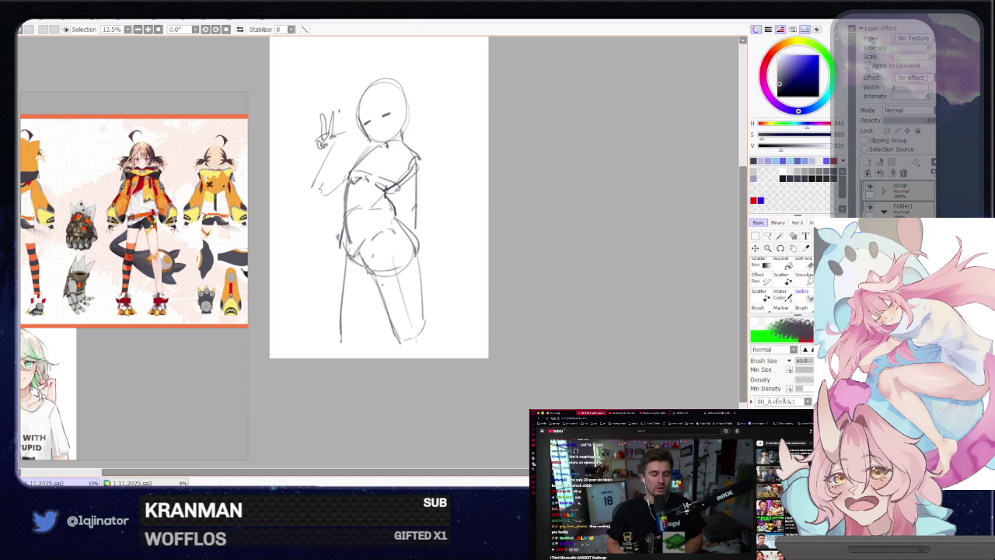
{"action": "left_click_drag", "start_coordinate": [382, 256], "coordinate": [382, 271]}
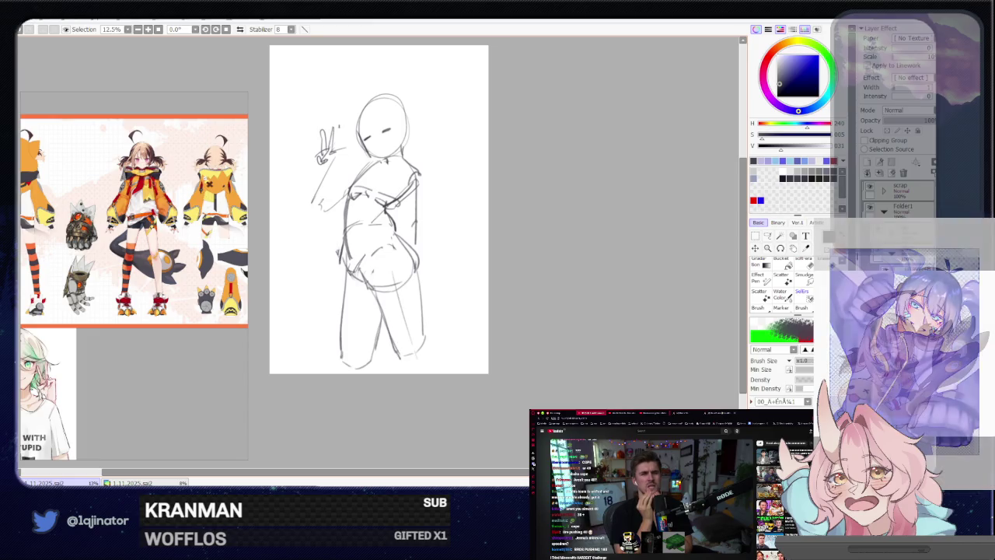
{"action": "left_click_drag", "start_coordinate": [501, 250], "coordinate": [511, 317]}
{"action": "left_click_drag", "start_coordinate": [363, 277], "coordinate": [405, 282]}
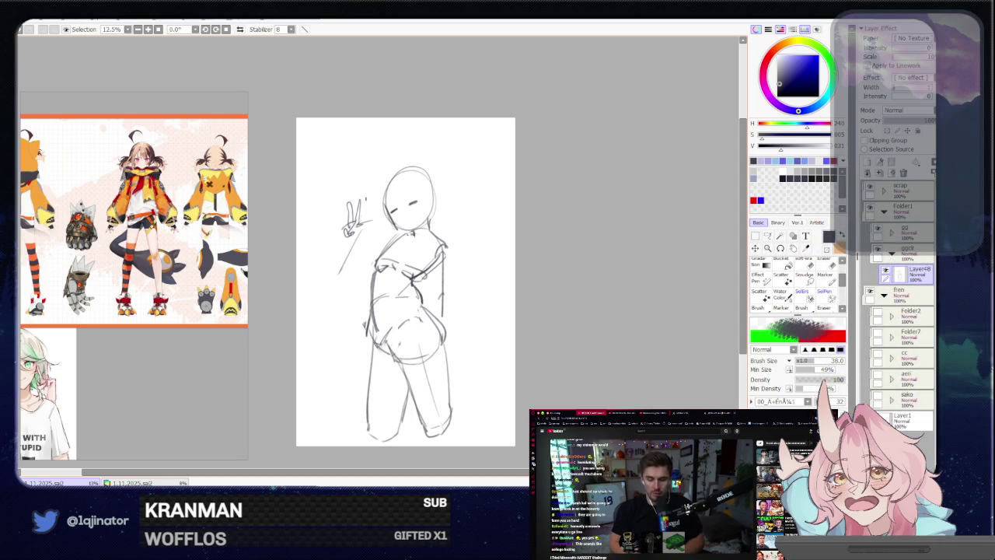
{"action": "scroll", "coordinate": [372, 252], "scroll_direction": "up", "scroll_amount": 1}
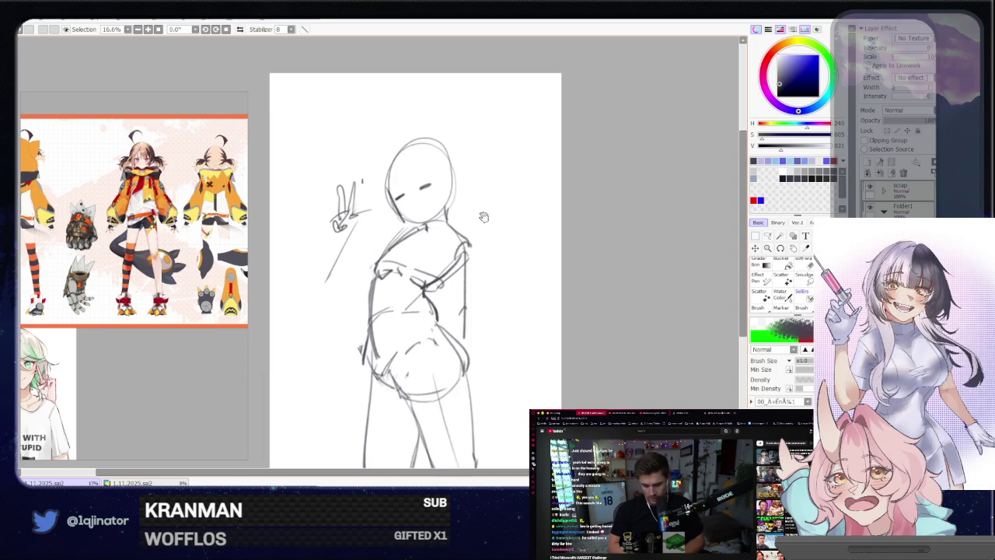
{"action": "left_click_drag", "start_coordinate": [428, 228], "coordinate": [344, 241]}
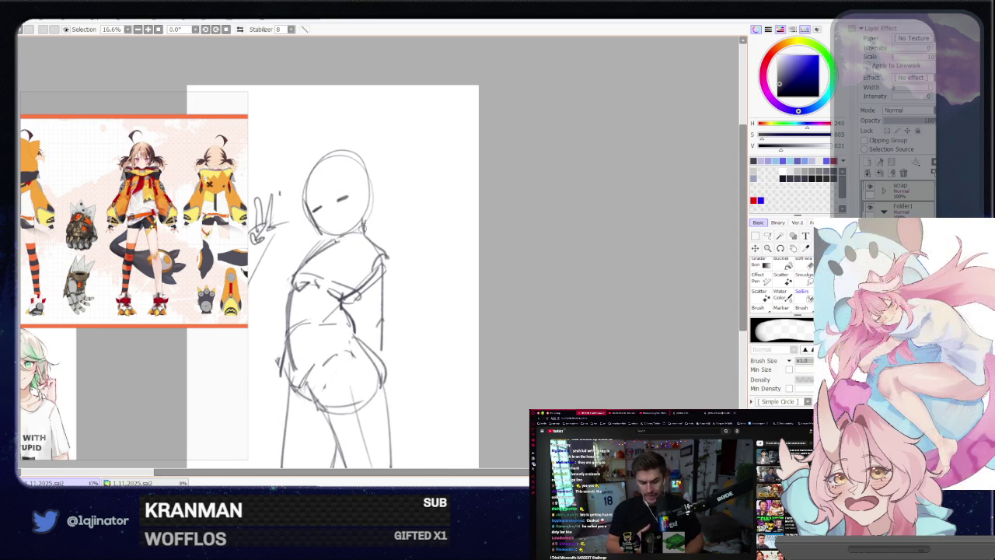
Rotate the whole sketch counterclockwise to set it upright.
{"action": "key", "text": "b"}
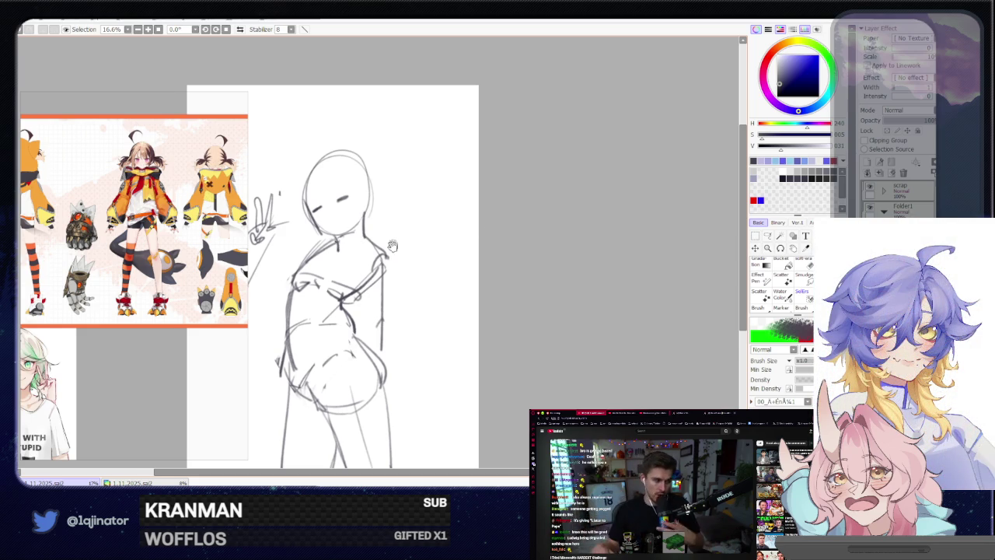
{"action": "left_click_drag", "start_coordinate": [389, 266], "coordinate": [395, 231]}
{"action": "scroll", "coordinate": [395, 231], "scroll_direction": "down", "scroll_amount": 1}
{"action": "key", "text": "ctrl+t"}
{"action": "mouse_move", "coordinate": [495, 171]}
{"action": "left_mouse_down"}
{"action": "mouse_move", "coordinate": [380, 292]}
{"action": "mouse_move", "coordinate": [400, 257]}
{"action": "left_mouse_up"}
{"action": "key", "text": "Return"}
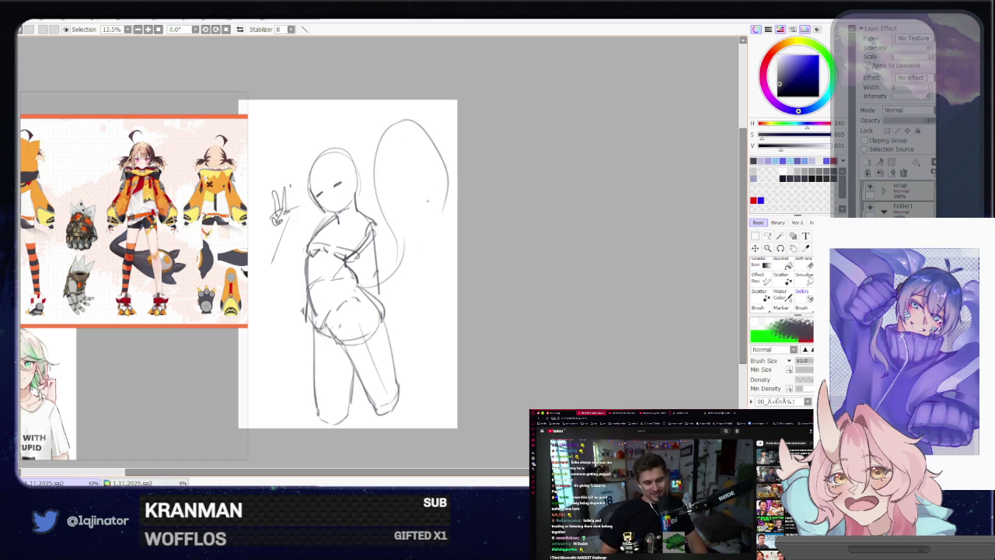
Draw the big tail loop outline with its left and upper-right edges.
{"action": "mouse_move", "coordinate": [397, 122]}
{"action": "left_mouse_down"}
{"action": "mouse_move", "coordinate": [433, 165]}
{"action": "mouse_move", "coordinate": [411, 265]}
{"action": "left_mouse_up"}
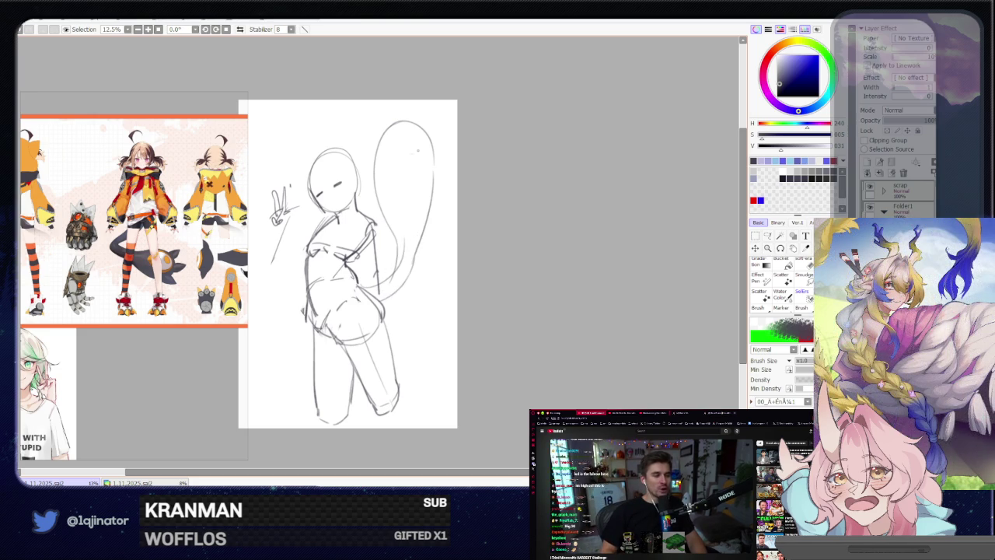
{"action": "left_click_drag", "start_coordinate": [383, 123], "coordinate": [373, 180]}
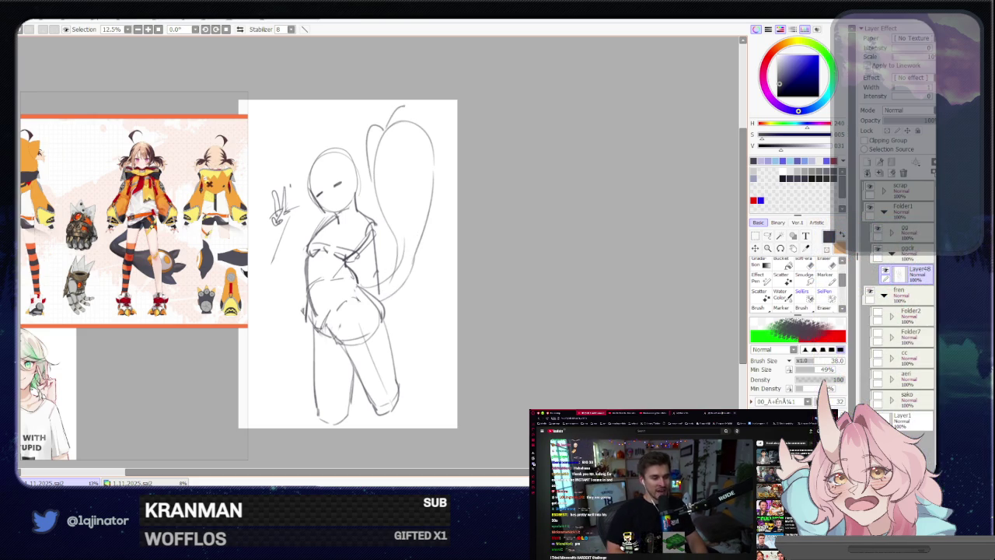
{"action": "left_click_drag", "start_coordinate": [421, 113], "coordinate": [435, 155]}
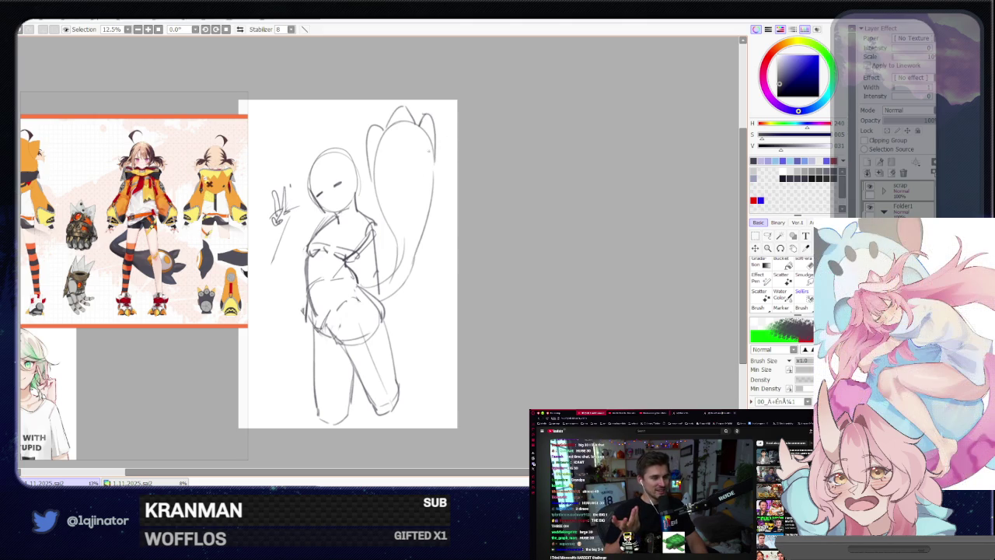
{"action": "left_click_drag", "start_coordinate": [347, 263], "coordinate": [409, 229]}
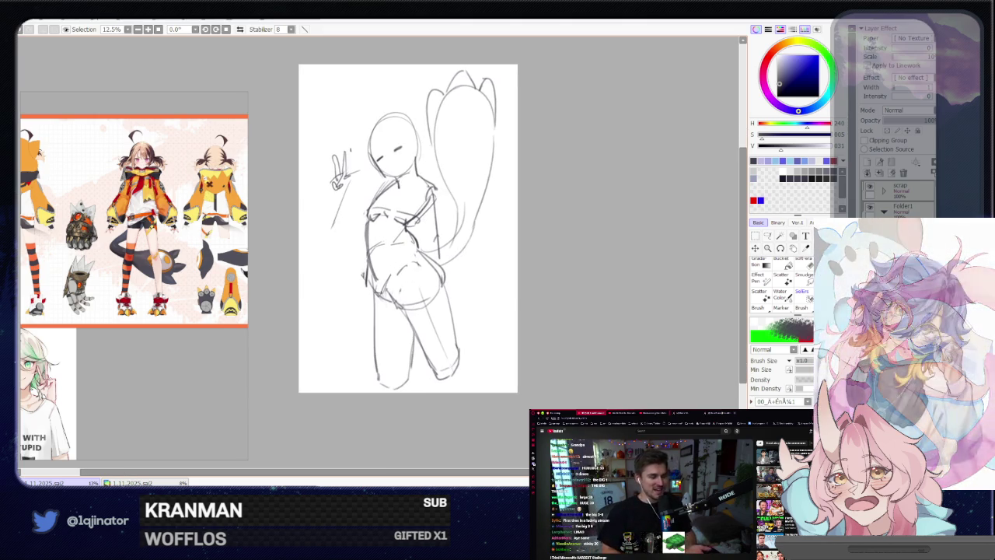
{"action": "scroll", "coordinate": [663, 206], "scroll_direction": "up", "scroll_amount": 2}
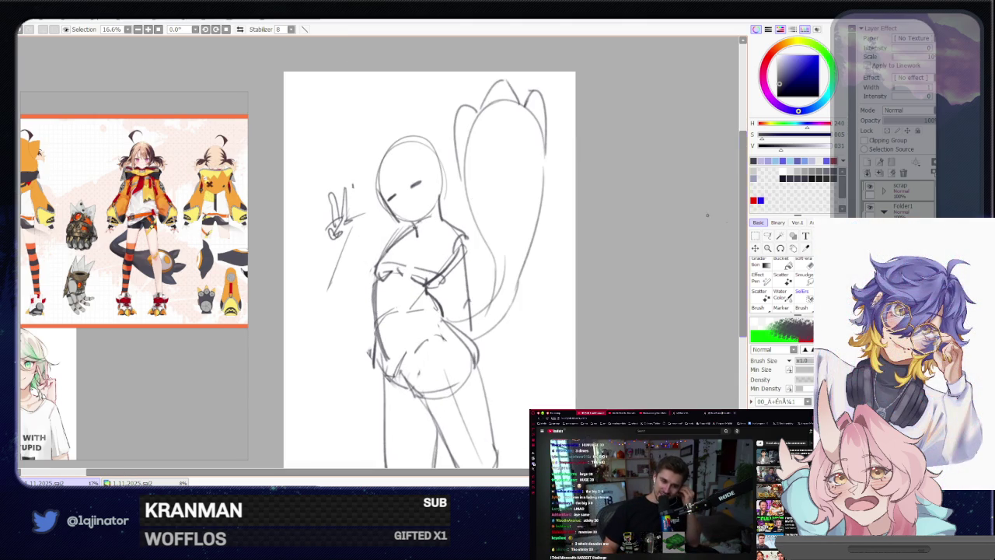
Shrink and rotate the peace-sign hand, then add a short stroke near the raised arm.
{"action": "key", "text": "a"}
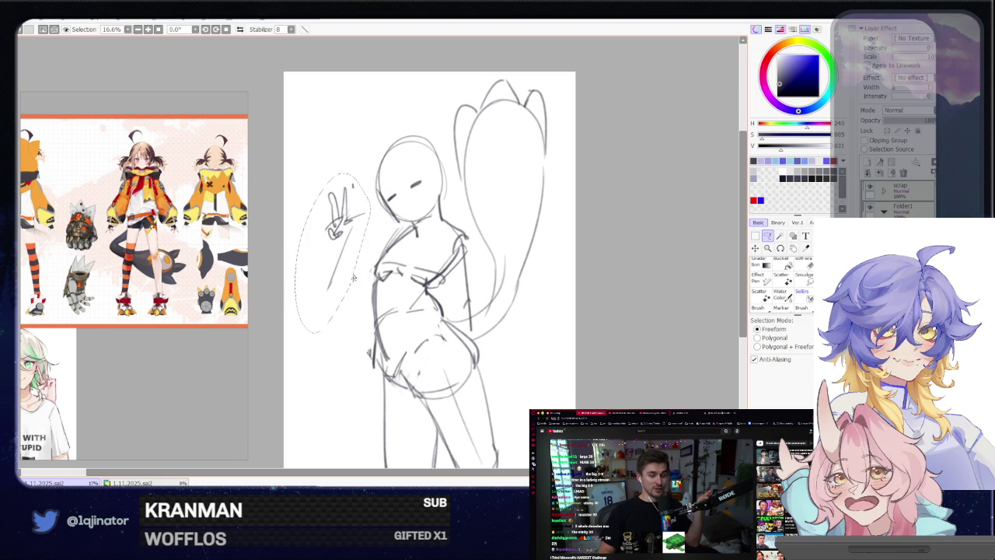
{"action": "left_click_drag", "start_coordinate": [351, 287], "coordinate": [350, 289]}
{"action": "key", "text": "ctrl+t"}
{"action": "left_click_drag", "start_coordinate": [389, 187], "coordinate": [404, 233]}
{"action": "key", "text": "Return"}
{"action": "key", "text": "ctrl+d"}
{"action": "key", "text": "b"}
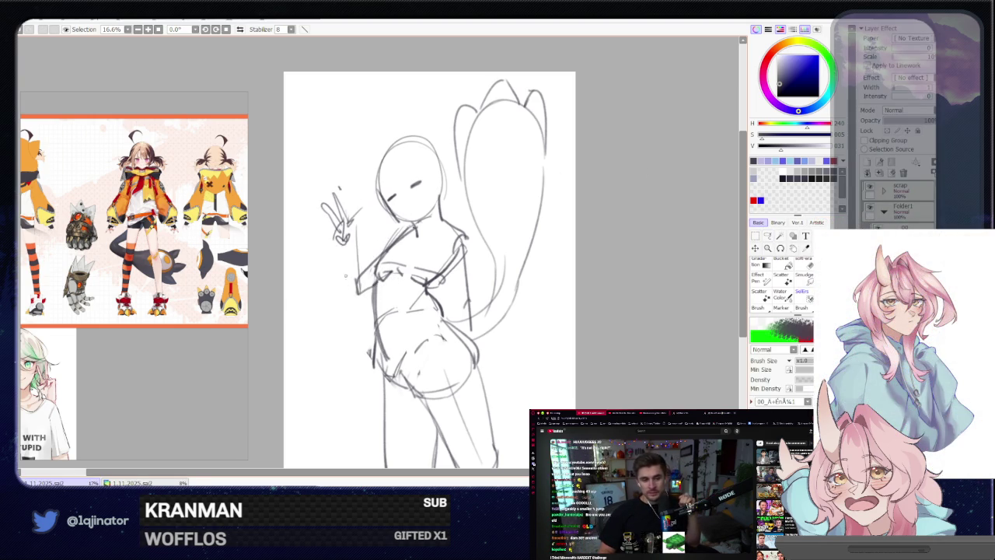
{"action": "left_click_drag", "start_coordinate": [362, 229], "coordinate": [354, 269]}
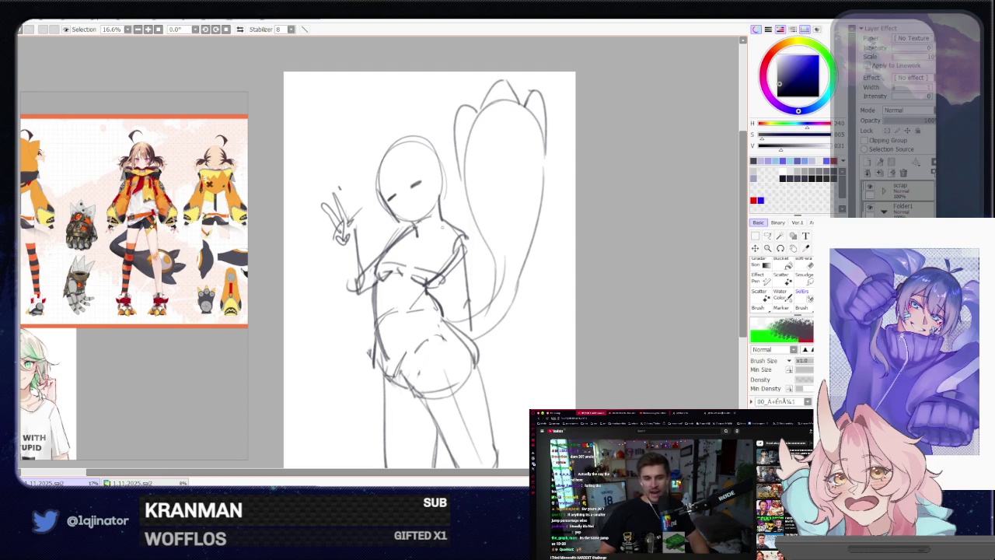
Reselect the hand and settle its position at the end of the arm.
{"action": "key", "text": "l"}
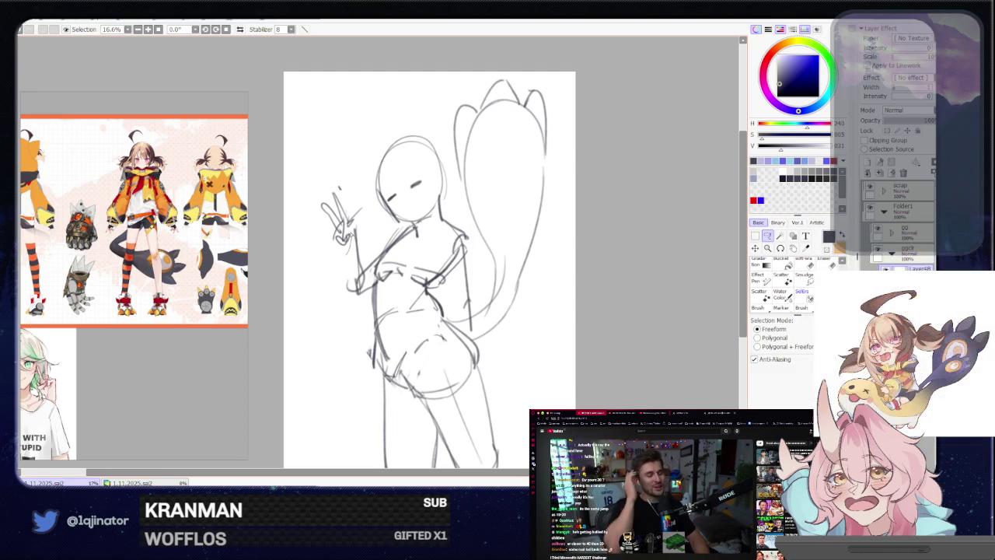
{"action": "left_click_drag", "start_coordinate": [354, 179], "coordinate": [352, 237]}
{"action": "key", "text": "ctrl+t"}
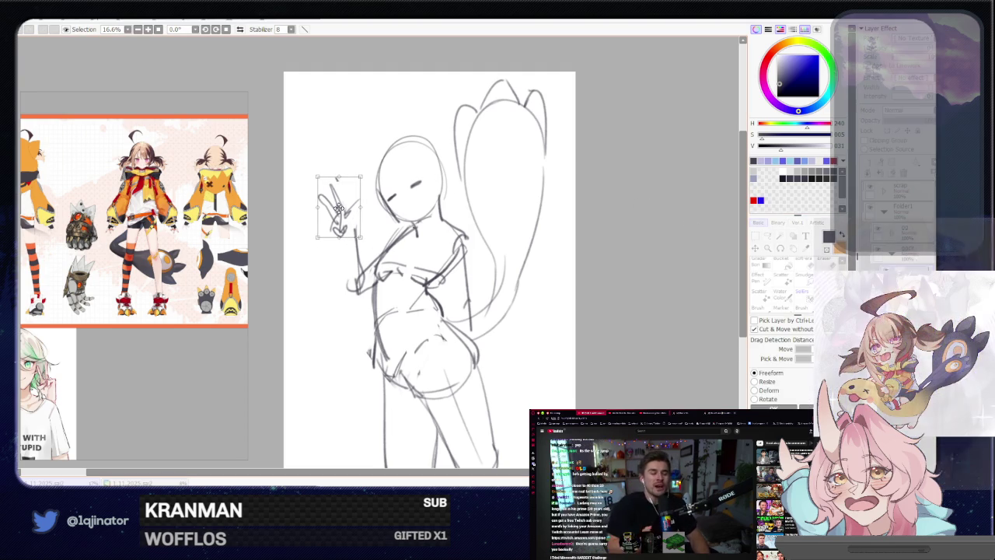
{"action": "key", "text": "Return"}
{"action": "key", "text": "b"}
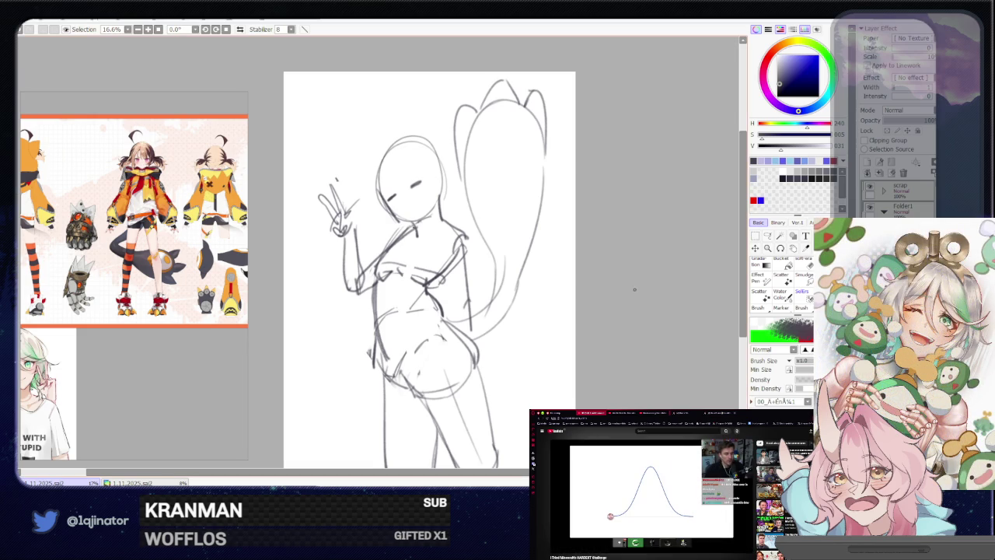
{"action": "left_click_drag", "start_coordinate": [471, 262], "coordinate": [470, 279]}
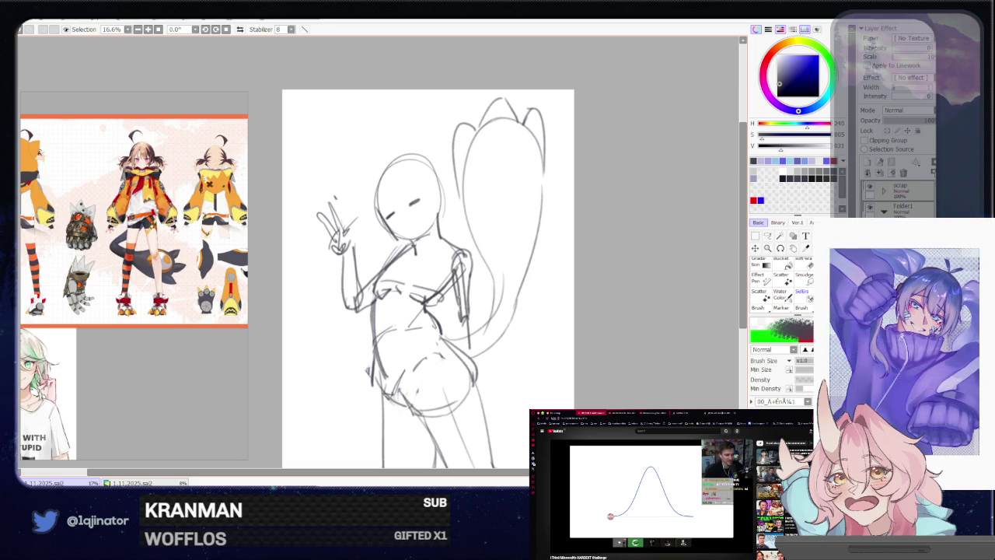
Sketch the arm along the girl's right side, lightening and redrawing its strokes.
{"action": "left_click_drag", "start_coordinate": [458, 289], "coordinate": [459, 327]}
{"action": "left_click_drag", "start_coordinate": [472, 262], "coordinate": [472, 295]}
{"action": "key", "text": "e"}
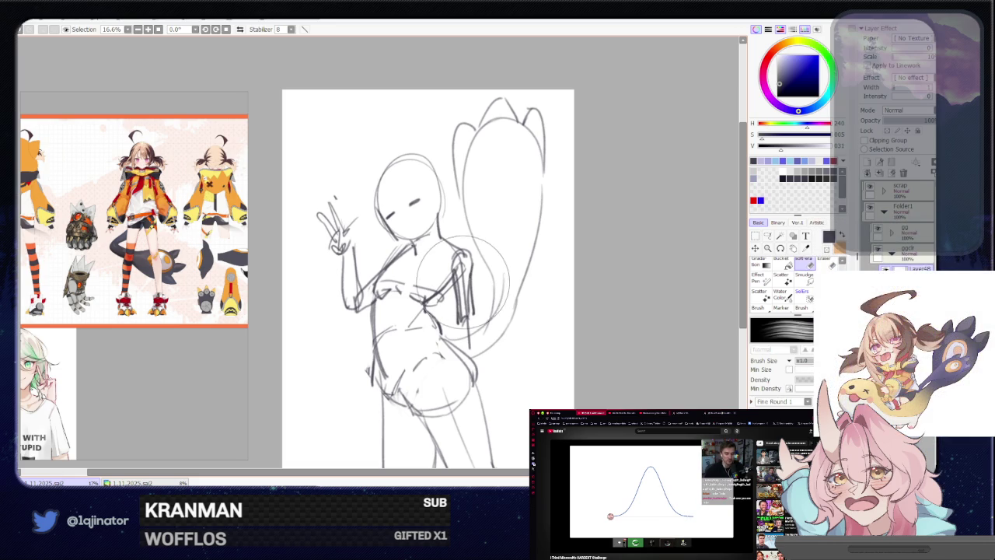
{"action": "left_click_drag", "start_coordinate": [463, 255], "coordinate": [465, 322]}
{"action": "key", "text": "b"}
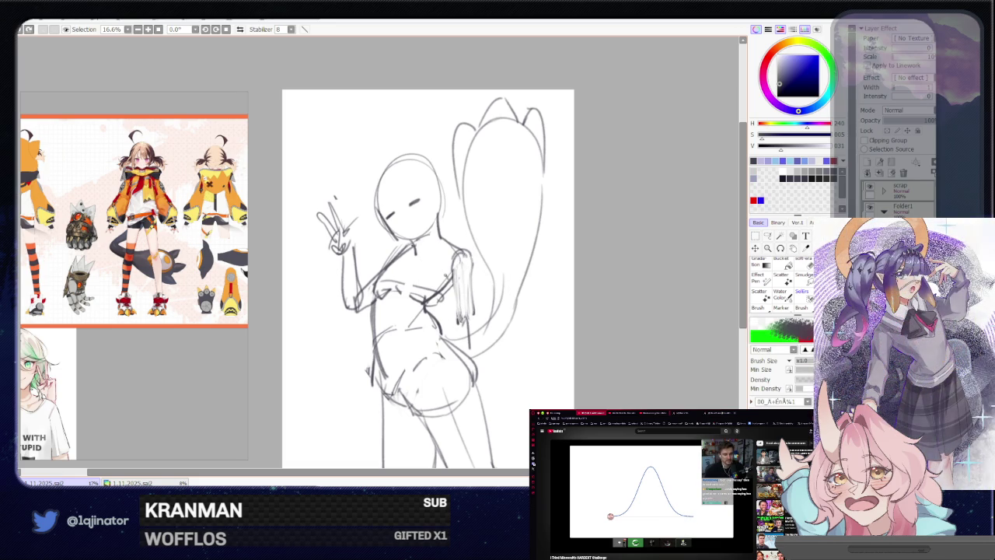
{"action": "left_click_drag", "start_coordinate": [459, 294], "coordinate": [463, 327]}
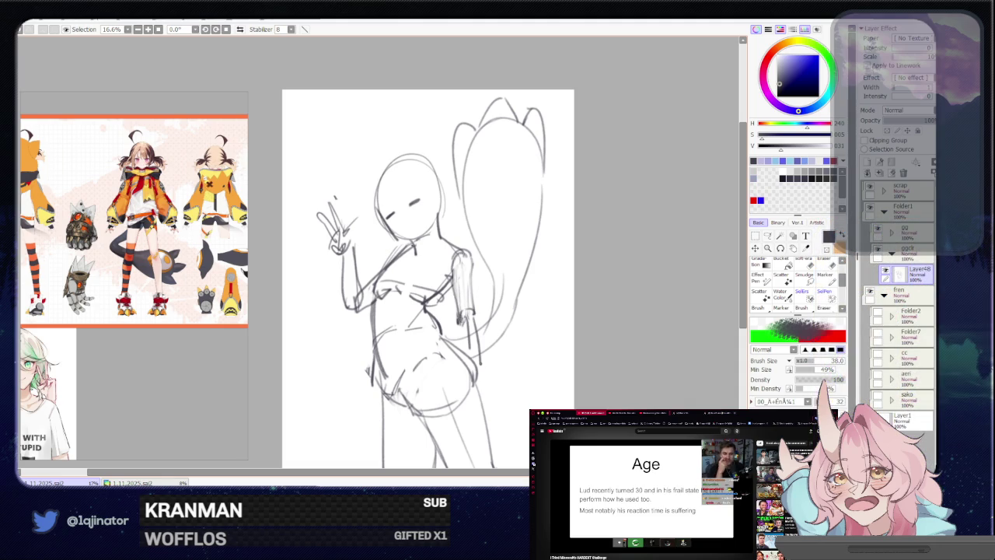
Move and zoom the view onto the upper body and head.
{"action": "mouse_move", "coordinate": [524, 382]}
{"action": "left_mouse_down"}
{"action": "mouse_move", "coordinate": [518, 351]}
{"action": "mouse_move", "coordinate": [481, 373]}
{"action": "mouse_move", "coordinate": [497, 370]}
{"action": "left_mouse_up"}
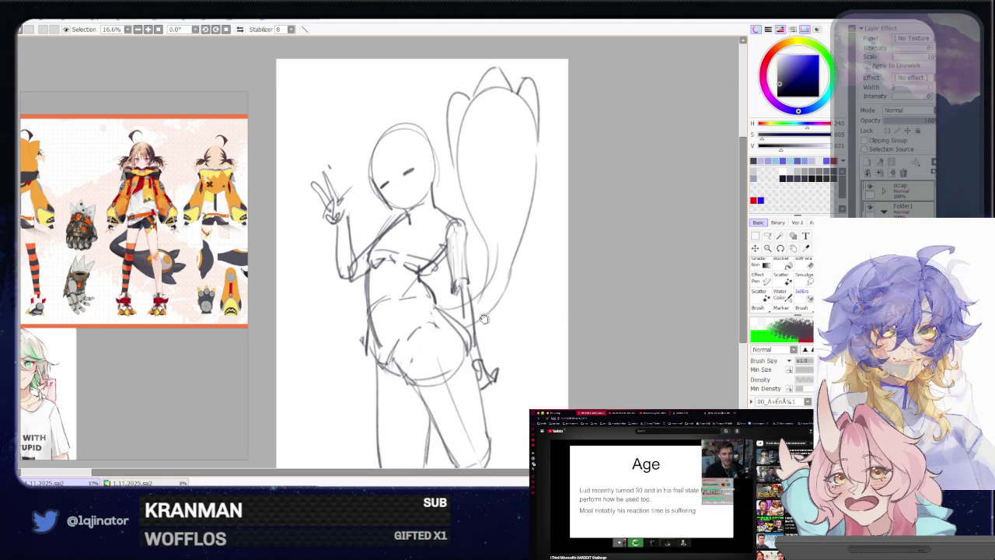
{"action": "left_click_drag", "start_coordinate": [586, 327], "coordinate": [613, 396]}
{"action": "scroll", "coordinate": [500, 260], "scroll_direction": "up", "scroll_amount": 1}
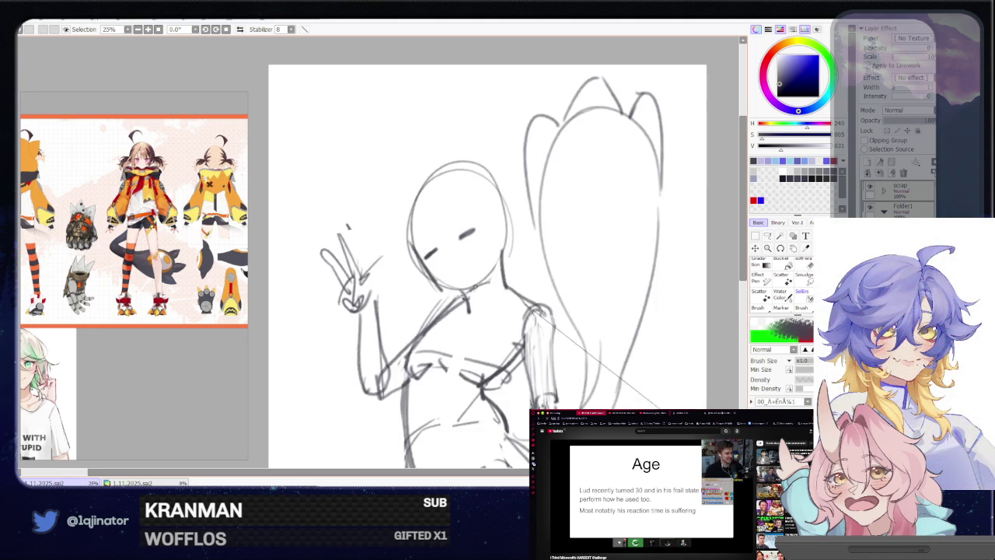
{"action": "scroll", "coordinate": [377, 254], "scroll_direction": "down", "scroll_amount": 2}
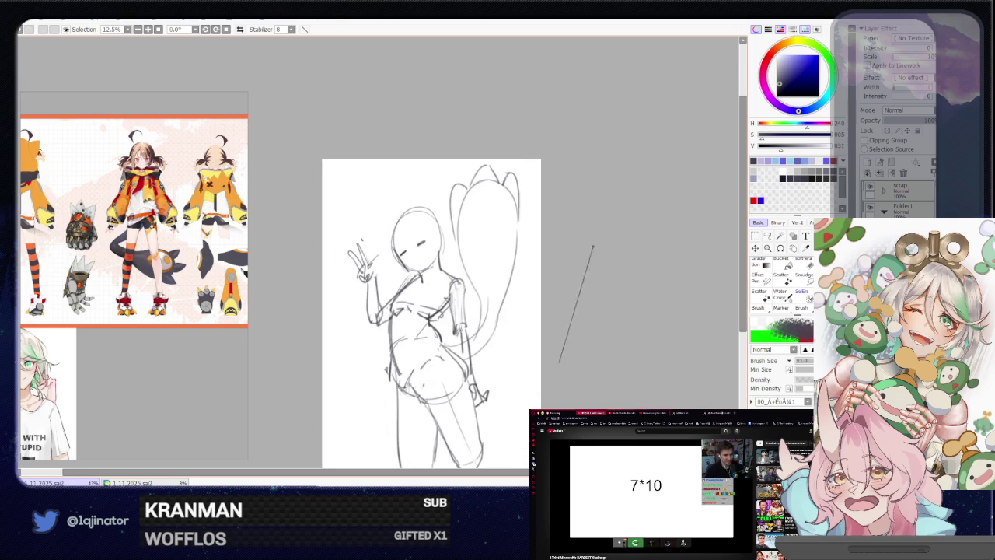
{"action": "scroll", "coordinate": [376, 253], "scroll_direction": "up", "scroll_amount": 1}
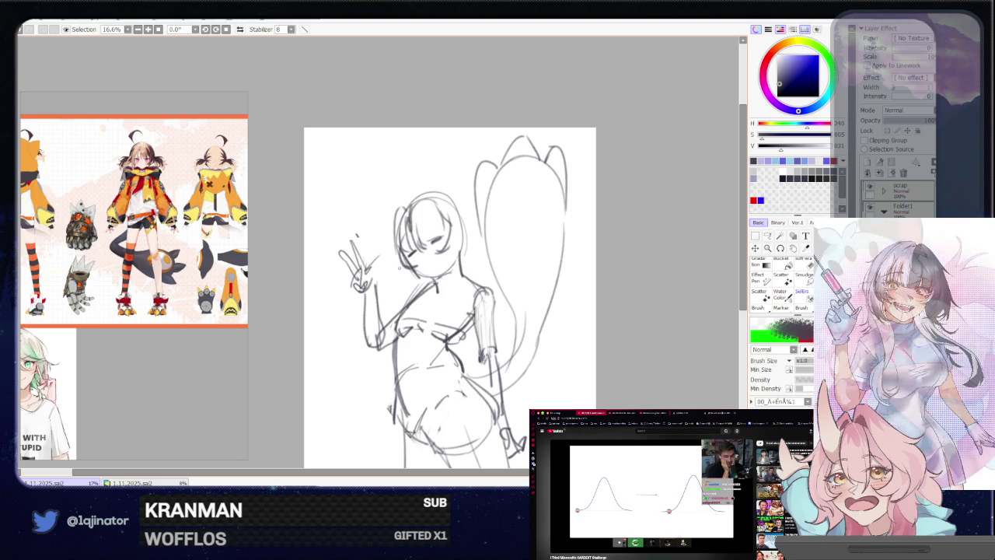
Undo the head strokes, redraw a hair strand beside the head, and check it mirrored.
{"action": "key", "text": "ctrl+z"}
{"action": "key", "text": "ctrl+z"}
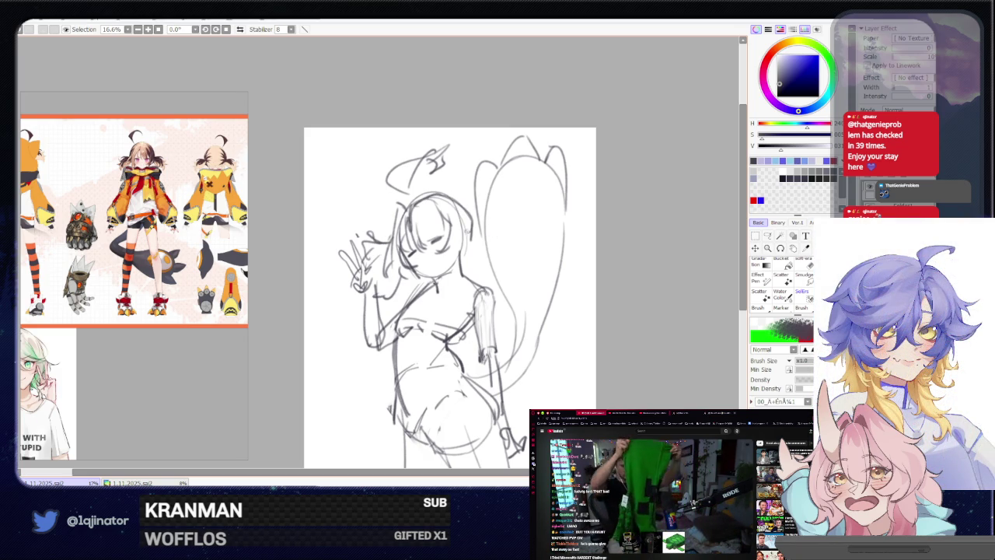
{"action": "left_click_drag", "start_coordinate": [500, 257], "coordinate": [447, 287]}
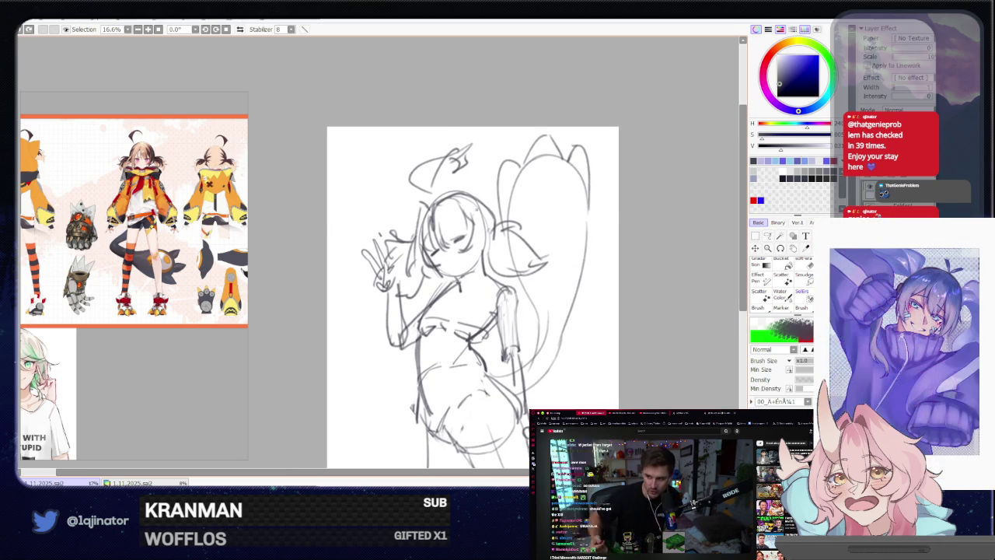
{"action": "scroll", "coordinate": [460, 257], "scroll_direction": "up", "scroll_amount": 1}
{"action": "key", "text": "h"}
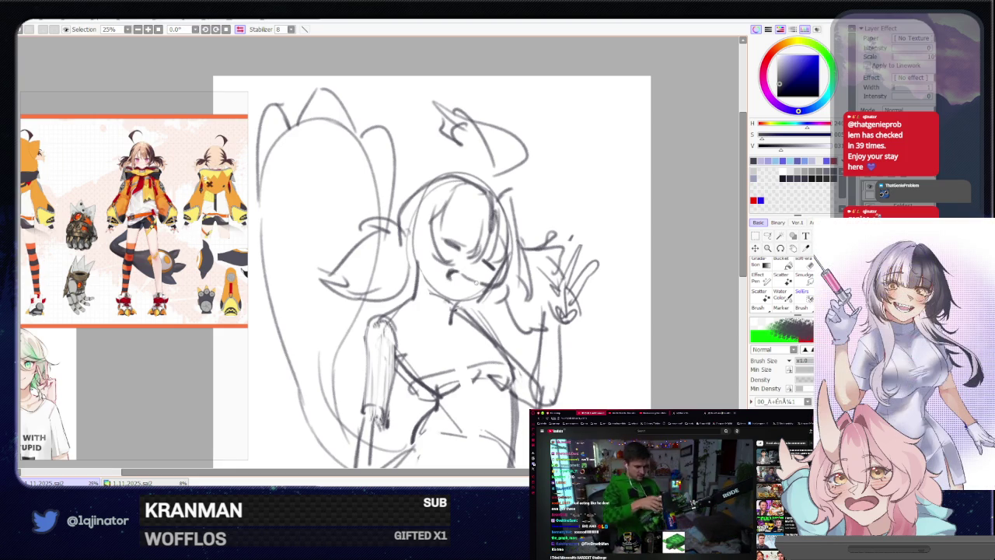
{"action": "key", "text": "h"}
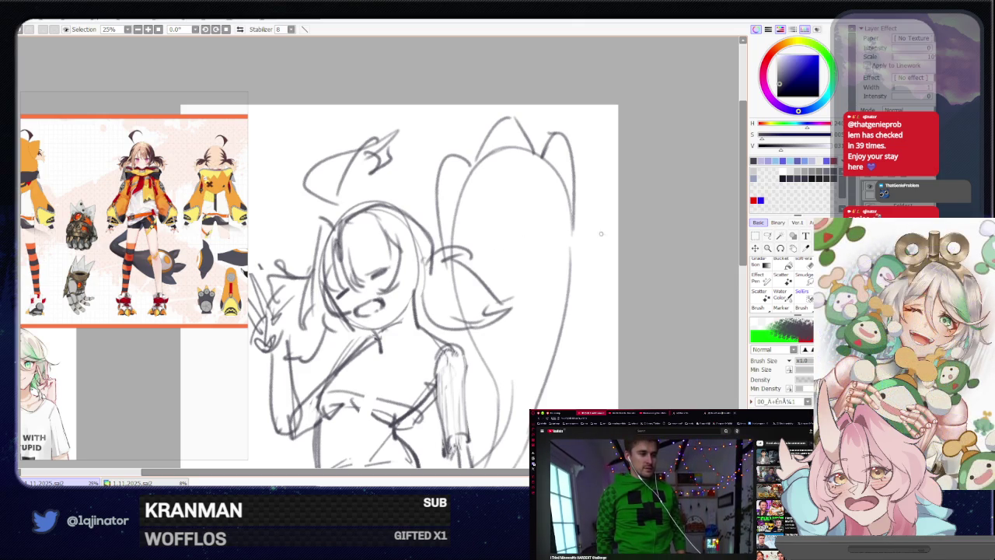
{"action": "left_click_drag", "start_coordinate": [414, 317], "coordinate": [433, 346]}
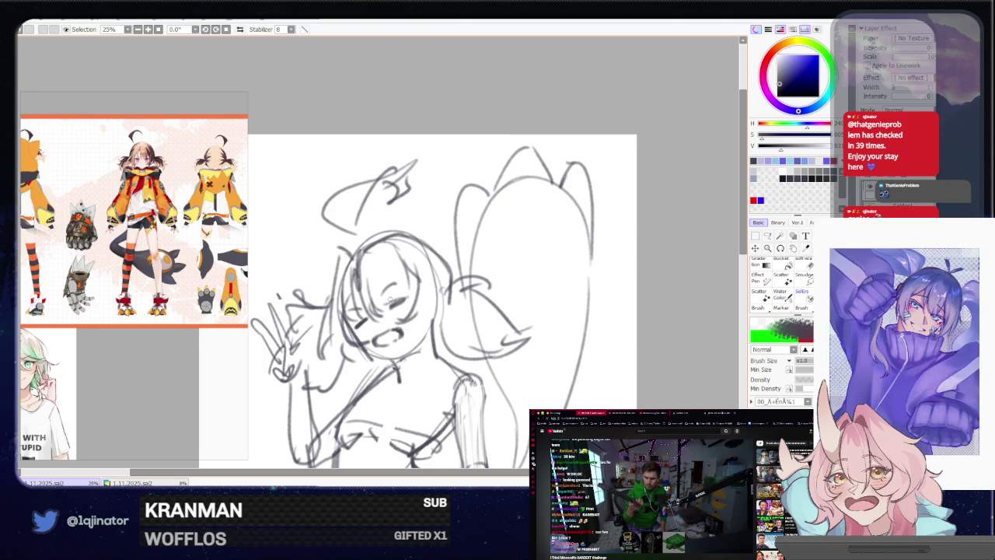
Touch up with the eraser, return to the sketching brush and zoom out to 8.33%.
{"action": "key", "text": "e"}
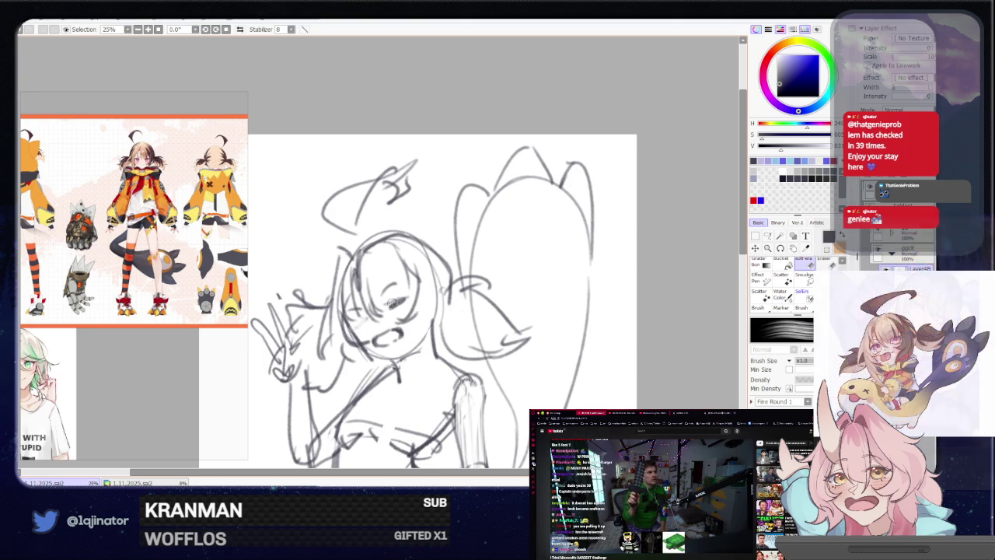
{"action": "key", "text": "n"}
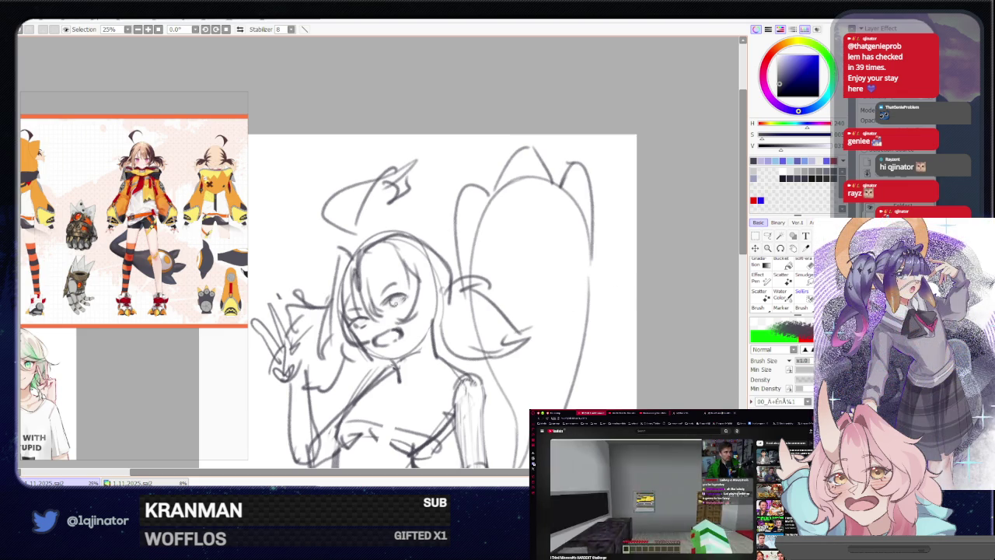
{"action": "scroll", "coordinate": [638, 295], "scroll_direction": "down", "scroll_amount": 3}
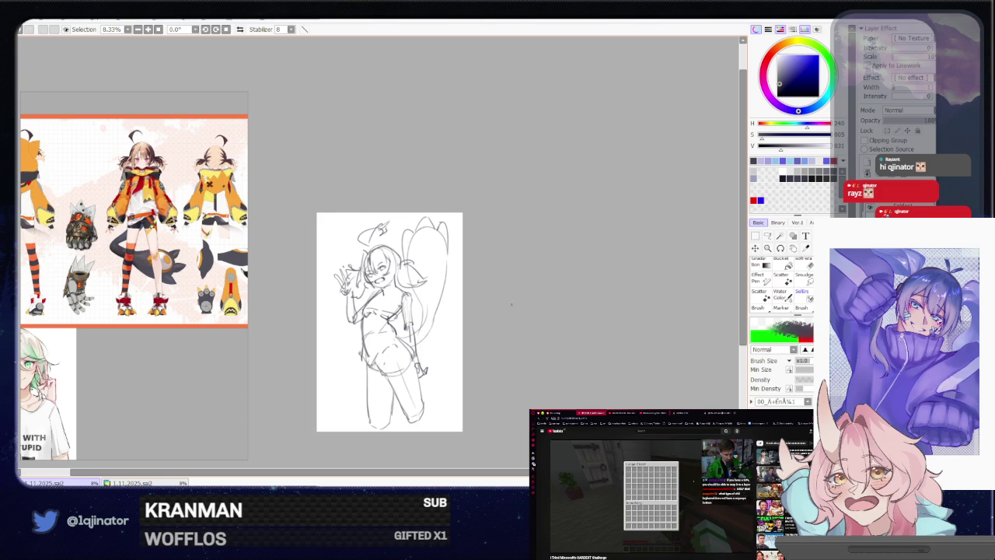
Rotate the whole sketch slightly clockwise.
{"action": "scroll", "coordinate": [513, 302], "scroll_direction": "up", "scroll_amount": 2}
{"action": "key", "text": "ctrl+t"}
{"action": "mouse_move", "coordinate": [563, 288]}
{"action": "left_mouse_down"}
{"action": "mouse_move", "coordinate": [554, 304]}
{"action": "mouse_move", "coordinate": [535, 270]}
{"action": "left_mouse_up"}
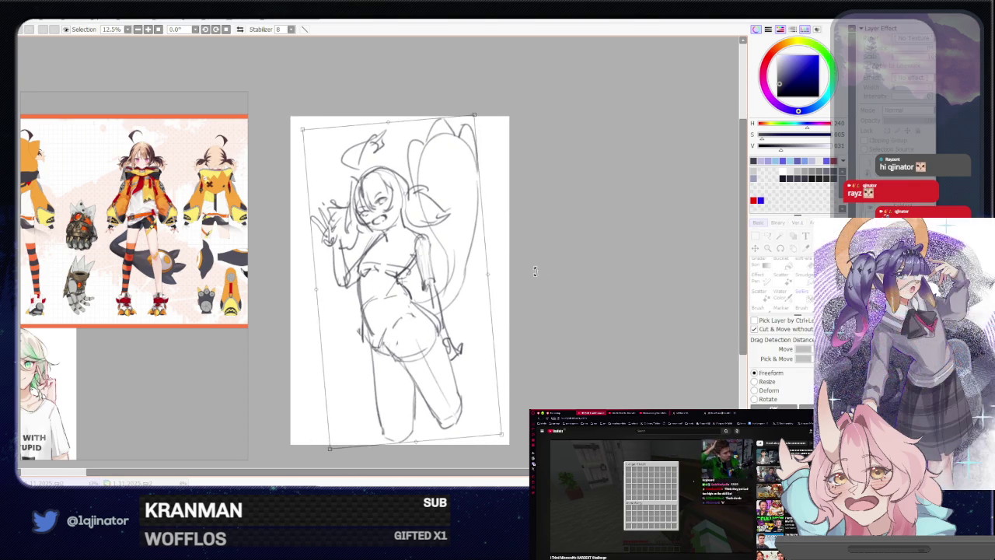
{"action": "key", "text": "Return"}
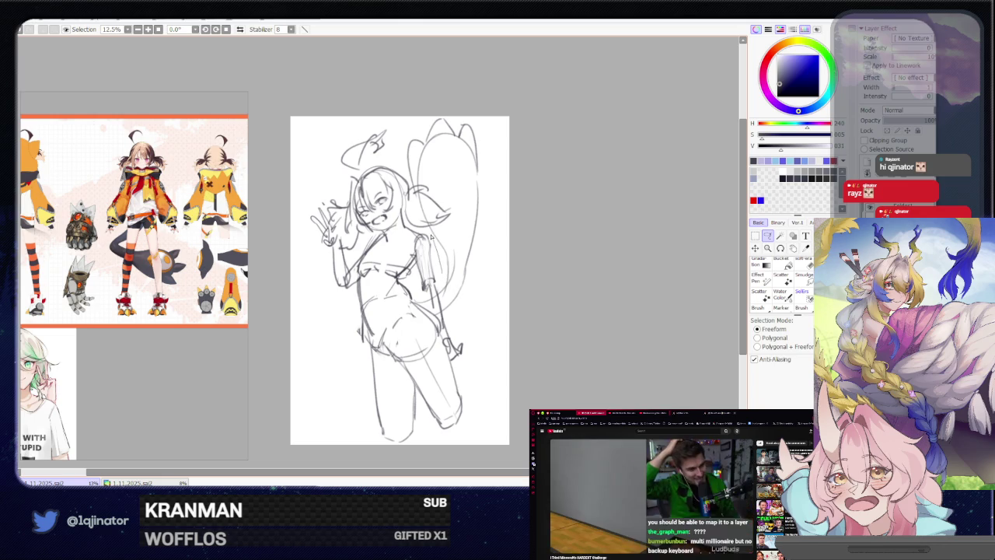
Lasso the tail, rotate it and shift it to the right.
{"action": "mouse_move", "coordinate": [458, 225]}
{"action": "left_mouse_down"}
{"action": "mouse_move", "coordinate": [426, 185]}
{"action": "mouse_move", "coordinate": [505, 160]}
{"action": "left_mouse_up"}
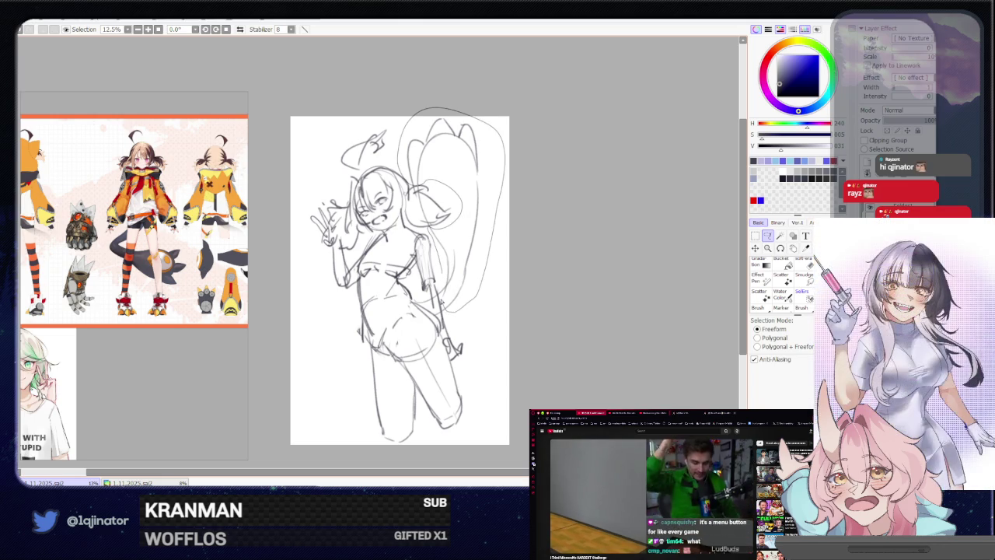
{"action": "left_click_drag", "start_coordinate": [482, 284], "coordinate": [440, 198]}
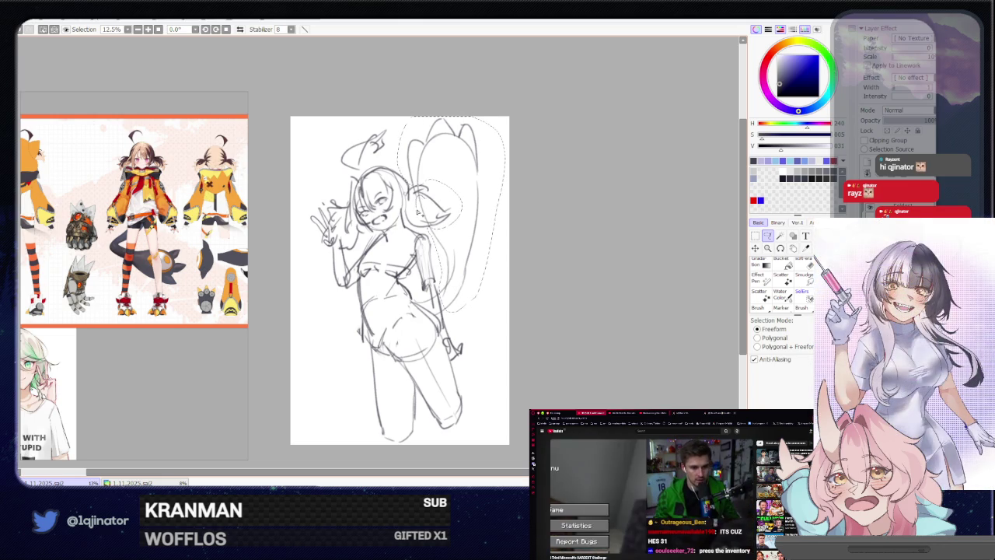
{"action": "key", "text": "ctrl+t"}
{"action": "mouse_move", "coordinate": [538, 161]}
{"action": "left_mouse_down"}
{"action": "mouse_move", "coordinate": [498, 170]}
{"action": "mouse_move", "coordinate": [518, 164]}
{"action": "left_mouse_up"}
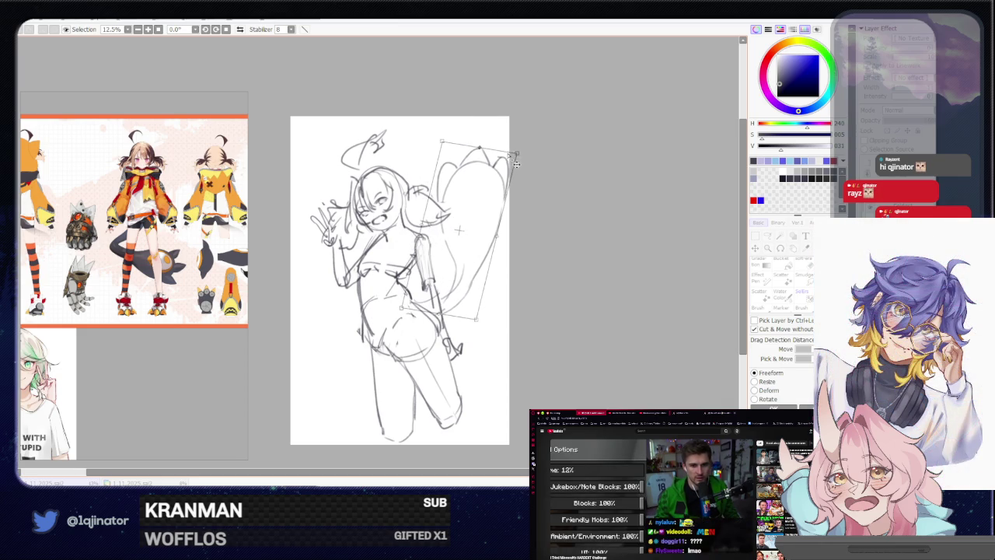
{"action": "key", "text": "Return"}
Fine-tune the tail's tilt and position, undoing one overshooting rotation.
{"action": "key", "text": "ctrl+t"}
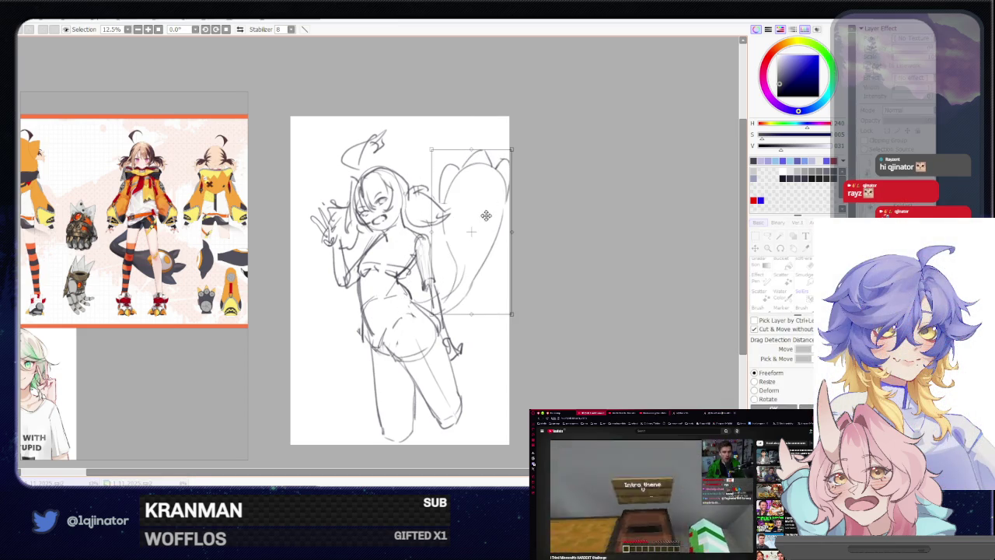
{"action": "left_click_drag", "start_coordinate": [526, 201], "coordinate": [523, 194]}
{"action": "mouse_move", "coordinate": [478, 244]}
{"action": "left_mouse_down"}
{"action": "mouse_move", "coordinate": [490, 233]}
{"action": "mouse_move", "coordinate": [478, 278]}
{"action": "left_mouse_up"}
{"action": "key", "text": "ctrl+z"}
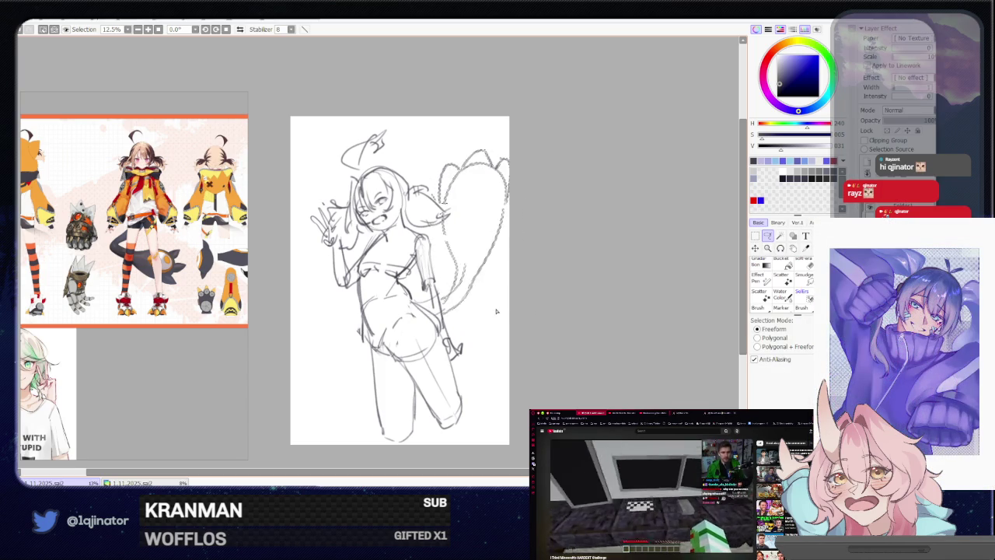
{"action": "left_click_drag", "start_coordinate": [520, 164], "coordinate": [516, 166]}
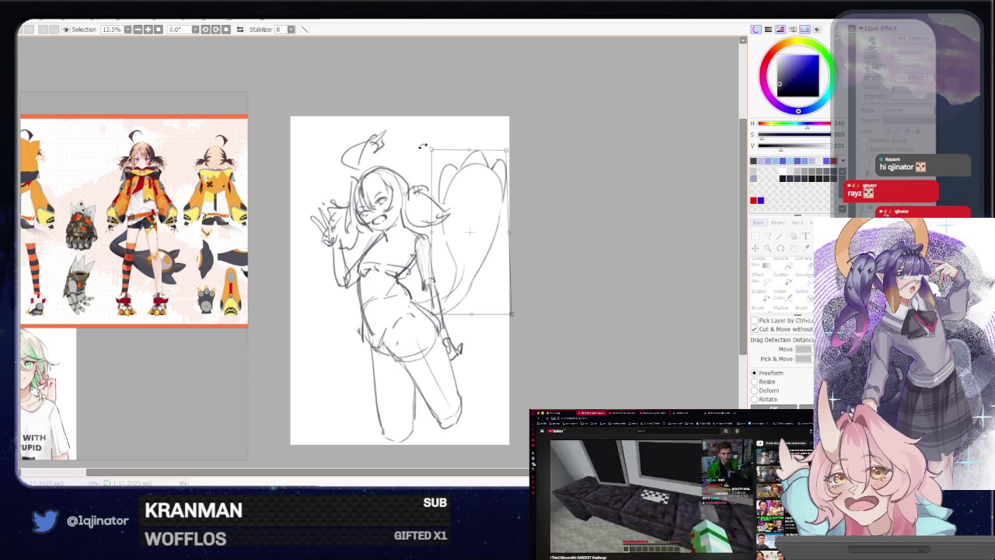
{"action": "left_click_drag", "start_coordinate": [438, 159], "coordinate": [427, 181]}
{"action": "mouse_move", "coordinate": [520, 149]}
{"action": "left_mouse_down"}
{"action": "mouse_move", "coordinate": [441, 184]}
{"action": "mouse_move", "coordinate": [480, 182]}
{"action": "left_mouse_up"}
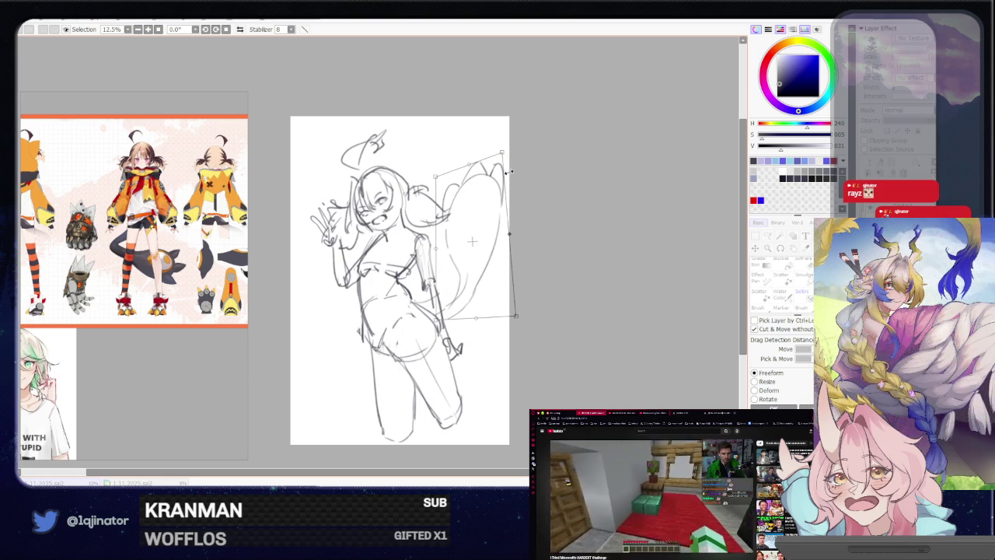
{"action": "key", "text": "Return"}
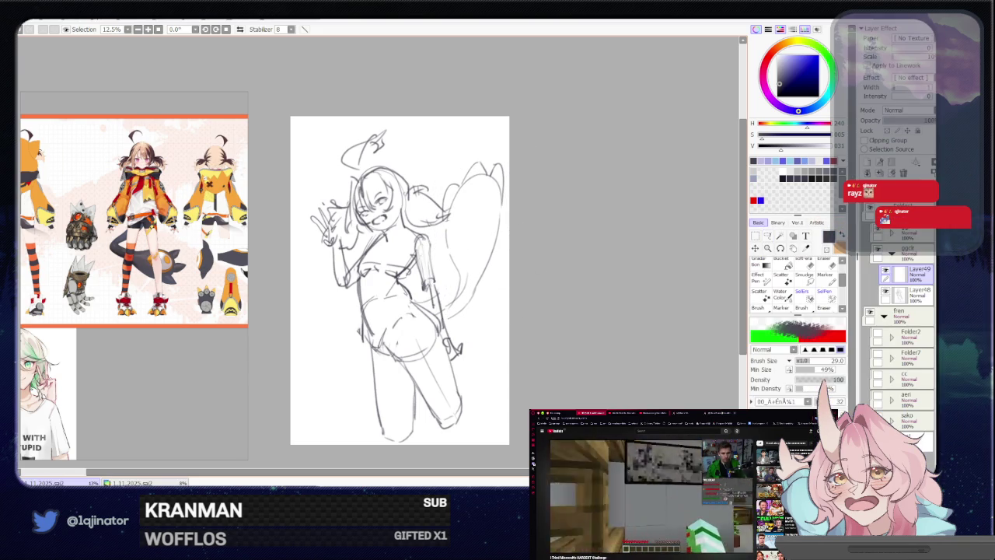
Sketch a short line joining the tail base to the hip and redraw part of the tail outline.
{"action": "left_click_drag", "start_coordinate": [473, 289], "coordinate": [445, 315]}
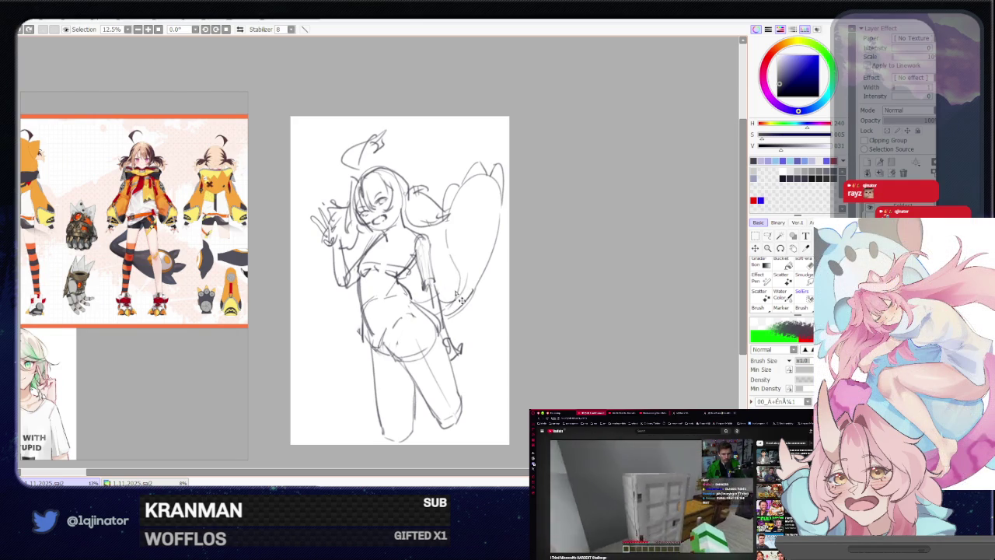
{"action": "mouse_move", "coordinate": [451, 210]}
{"action": "left_mouse_down"}
{"action": "mouse_move", "coordinate": [481, 186]}
{"action": "mouse_move", "coordinate": [489, 263]}
{"action": "left_mouse_up"}
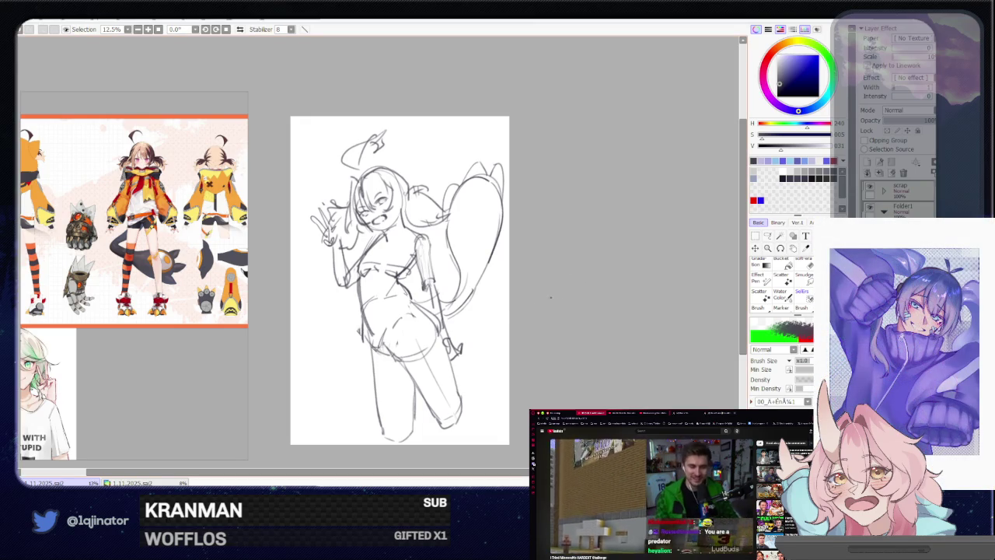
{"action": "key", "text": "ctrl+plus"}
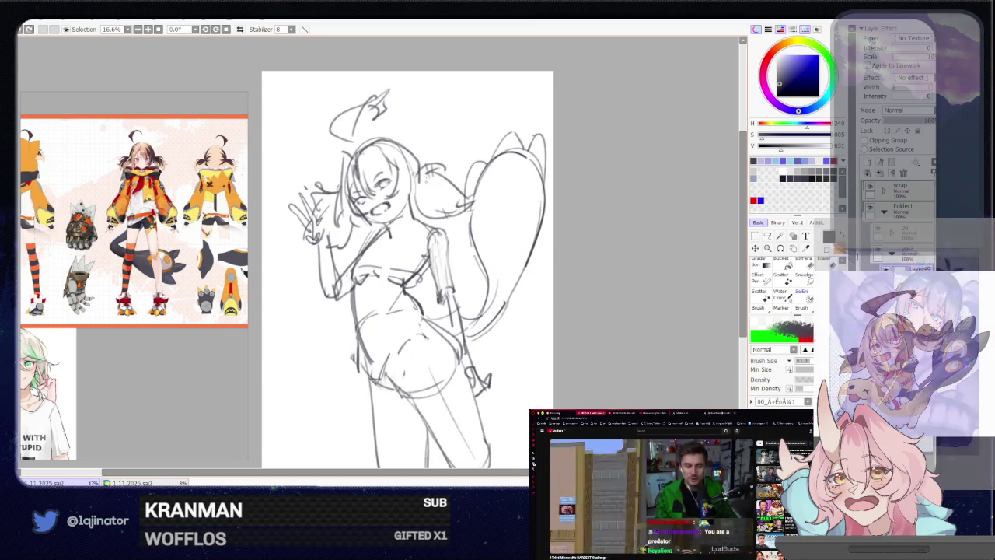
Bring the legs into view and redraw the left leg outline darker, retrying strokes.
{"action": "mouse_move", "coordinate": [589, 355]}
{"action": "left_mouse_down"}
{"action": "mouse_move", "coordinate": [577, 348]}
{"action": "mouse_move", "coordinate": [550, 383]}
{"action": "left_mouse_up"}
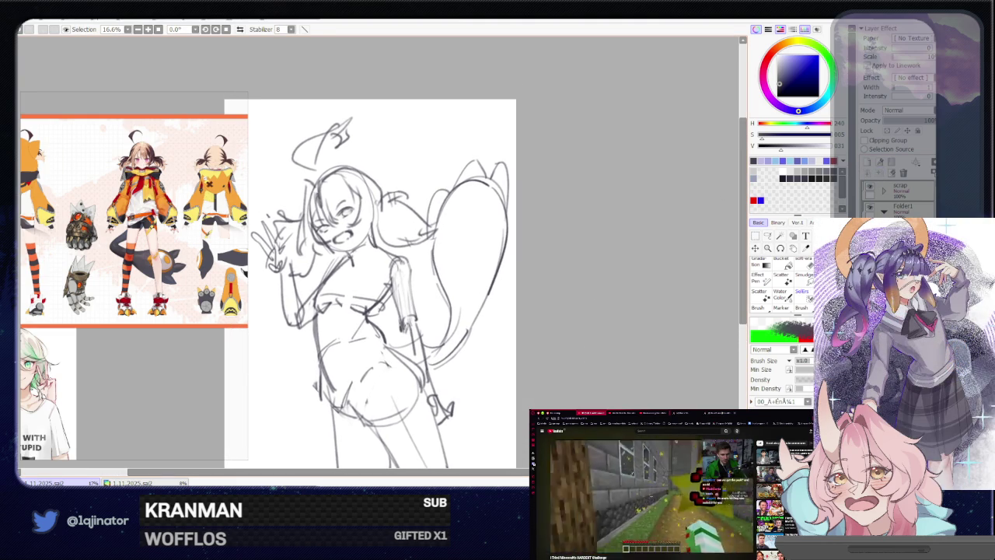
{"action": "left_click_drag", "start_coordinate": [363, 272], "coordinate": [463, 258]}
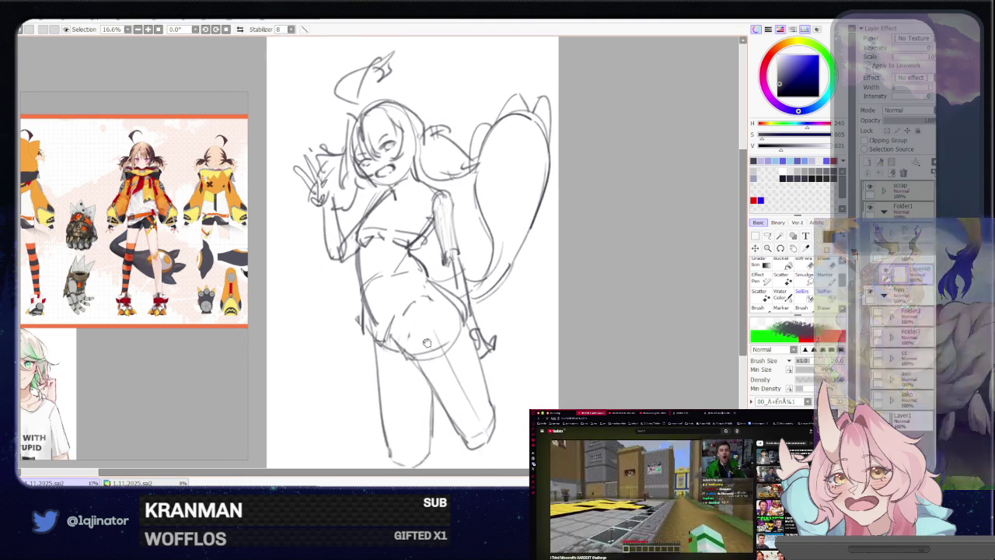
{"action": "left_click_drag", "start_coordinate": [463, 259], "coordinate": [469, 137]}
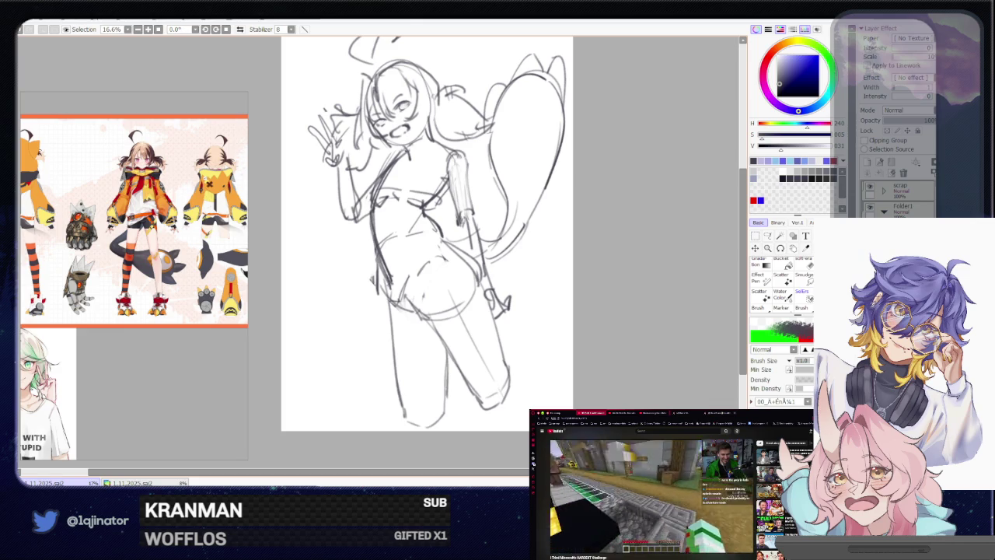
{"action": "left_click_drag", "start_coordinate": [392, 284], "coordinate": [395, 358]}
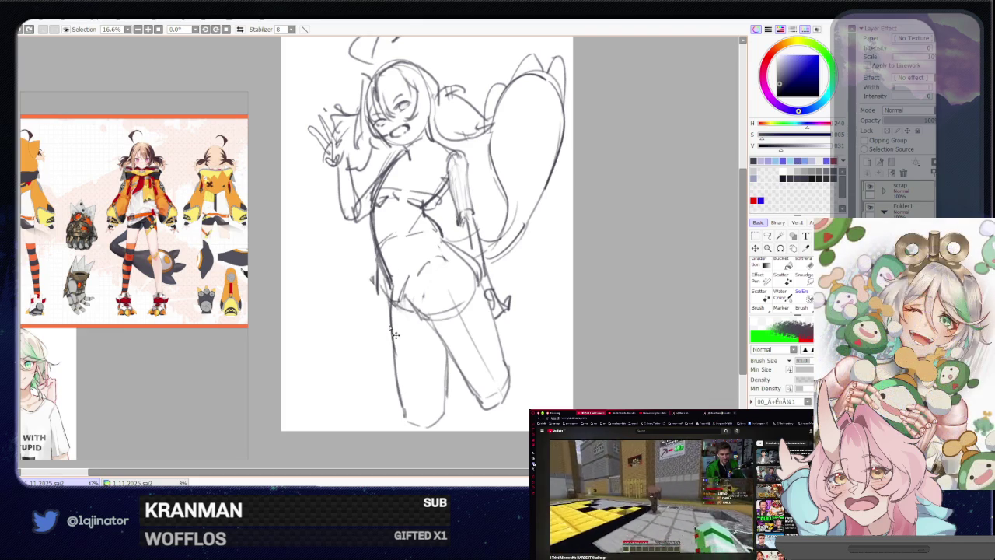
{"action": "key", "text": "ctrl+z"}
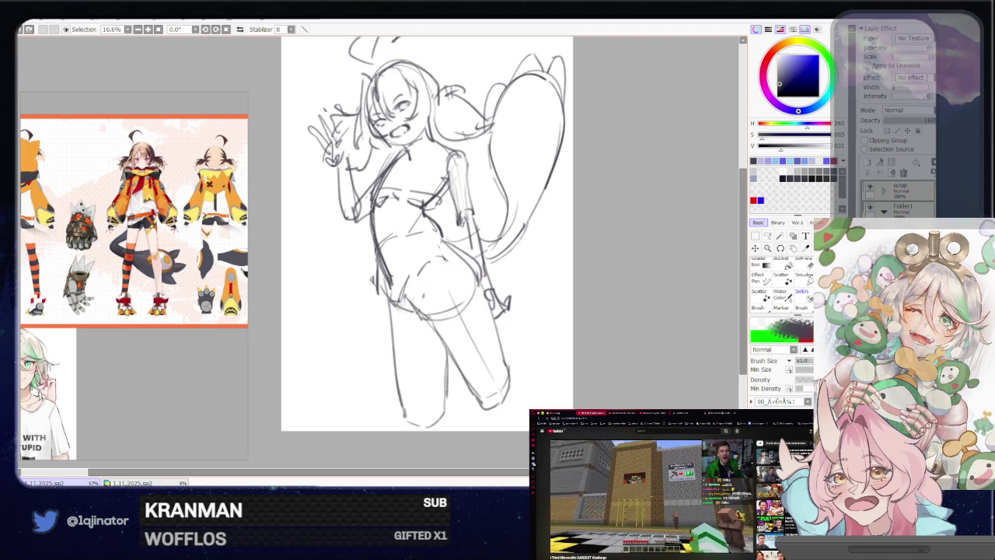
{"action": "left_click_drag", "start_coordinate": [388, 284], "coordinate": [404, 413]}
{"action": "key", "text": "ctrl+z"}
{"action": "left_click_drag", "start_coordinate": [389, 285], "coordinate": [406, 420]}
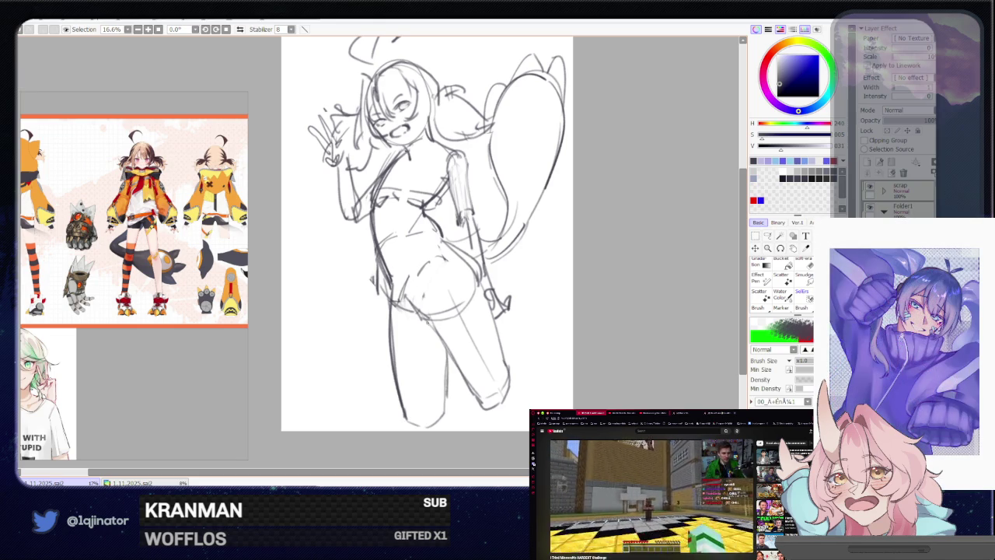
Redraw a darker outline along the right leg.
{"action": "left_click_drag", "start_coordinate": [420, 284], "coordinate": [454, 367]}
{"action": "key", "text": "ctrl+z"}
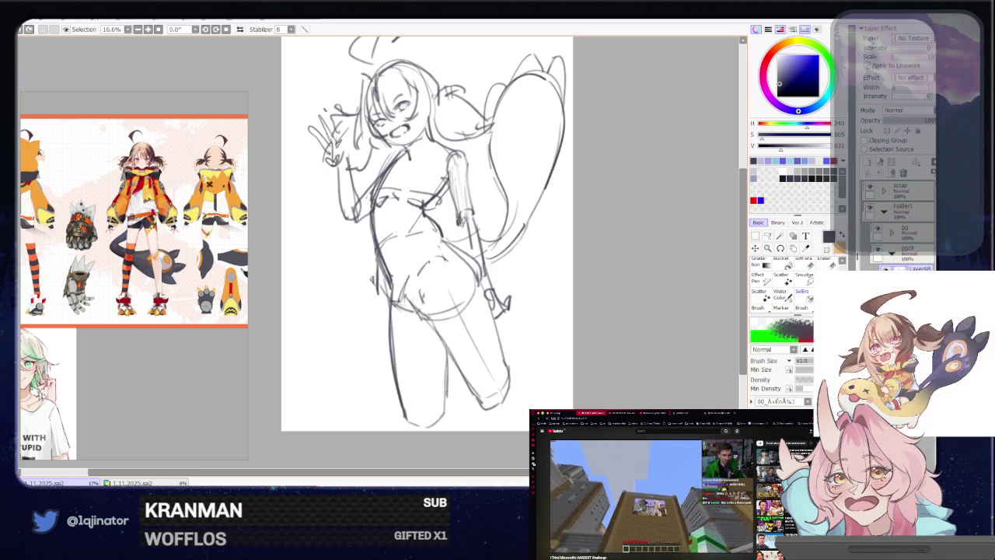
{"action": "left_click_drag", "start_coordinate": [420, 293], "coordinate": [455, 364]}
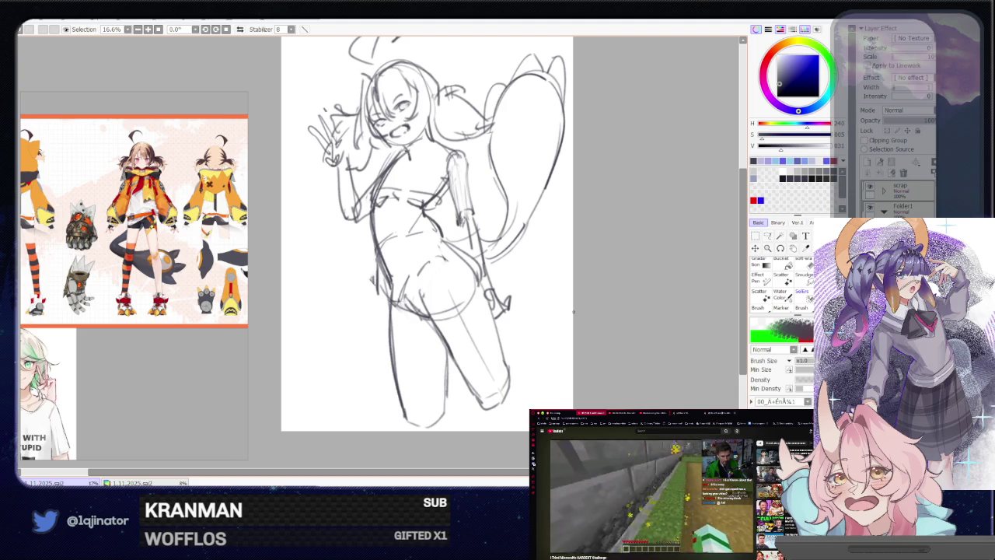
{"action": "left_click_drag", "start_coordinate": [591, 292], "coordinate": [538, 343]}
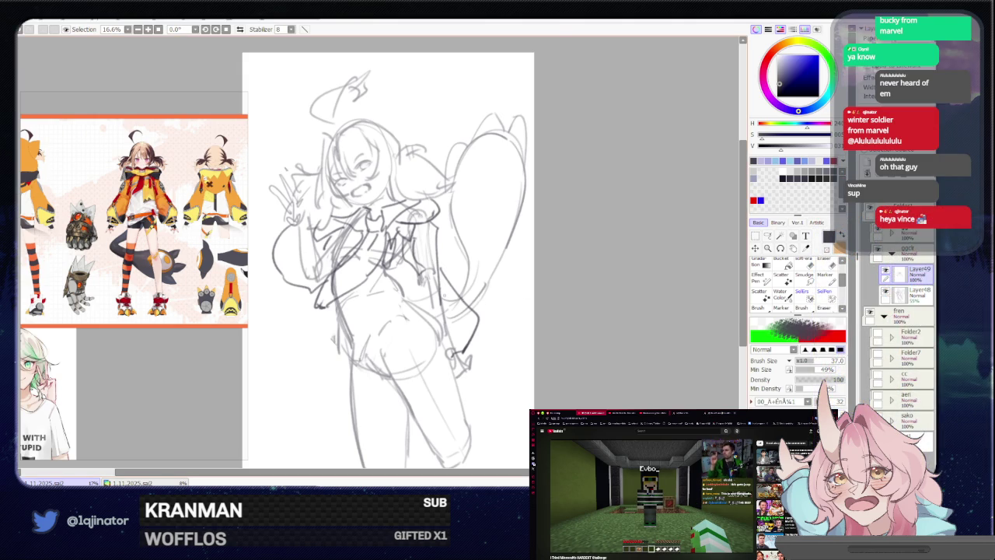
Nudge the canvas view slightly to frame the jacket and torso.
{"action": "left_click_drag", "start_coordinate": [389, 256], "coordinate": [395, 241]}
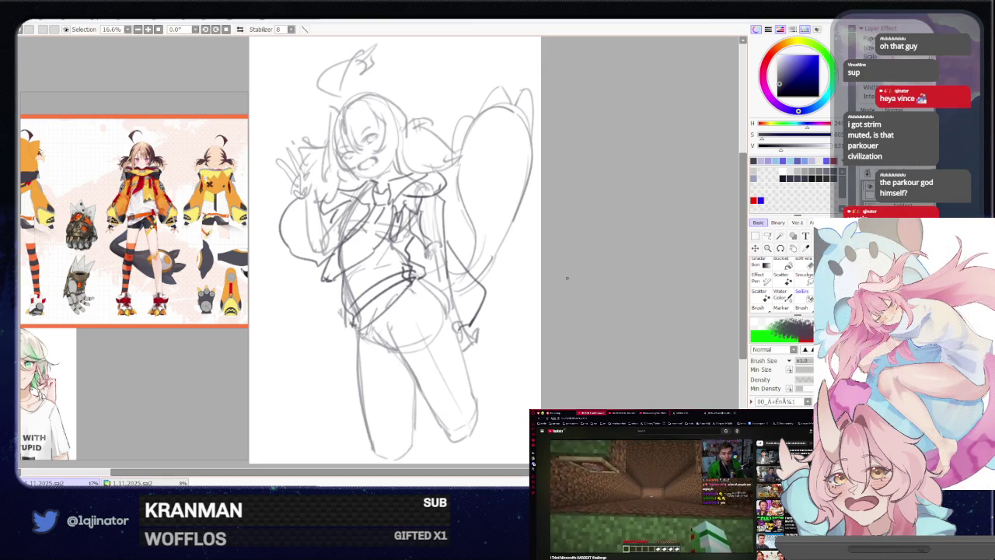
Shift the view toward the lower body and undo a stray pen stroke.
{"action": "left_click_drag", "start_coordinate": [432, 320], "coordinate": [429, 295]}
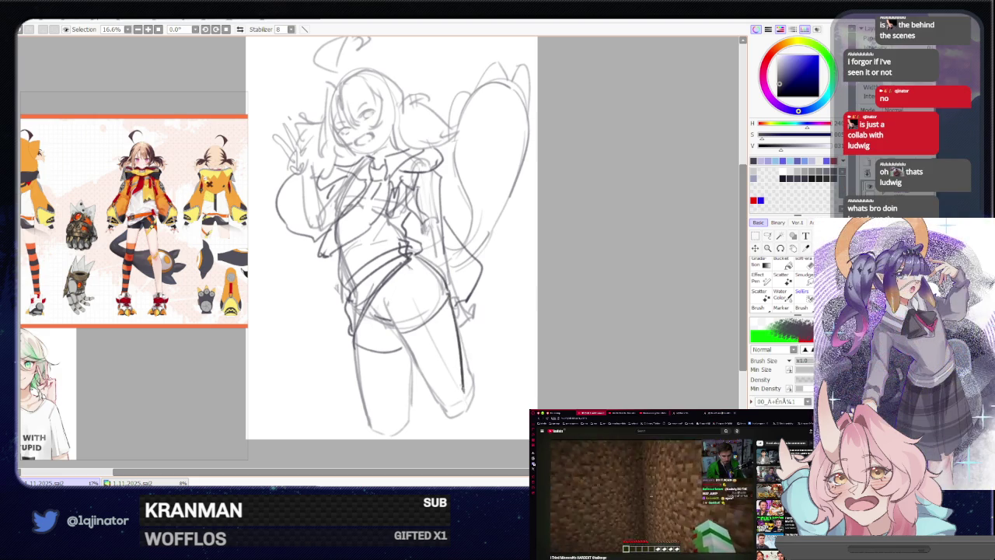
{"action": "key", "text": "ctrl+z"}
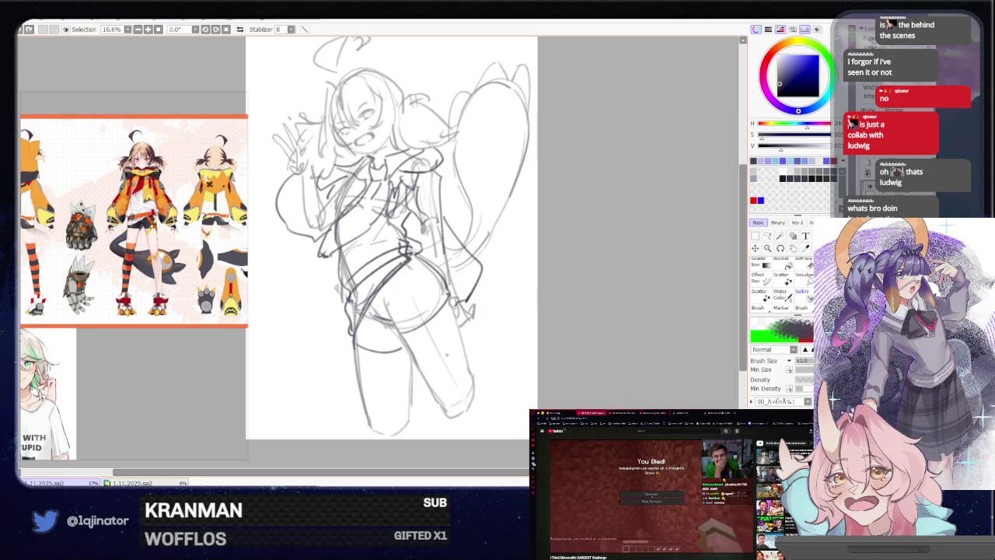
Draw a firmer line down the girl's left leg, then tilt the canvas about 11°.
{"action": "left_click_drag", "start_coordinate": [447, 354], "coordinate": [416, 310]}
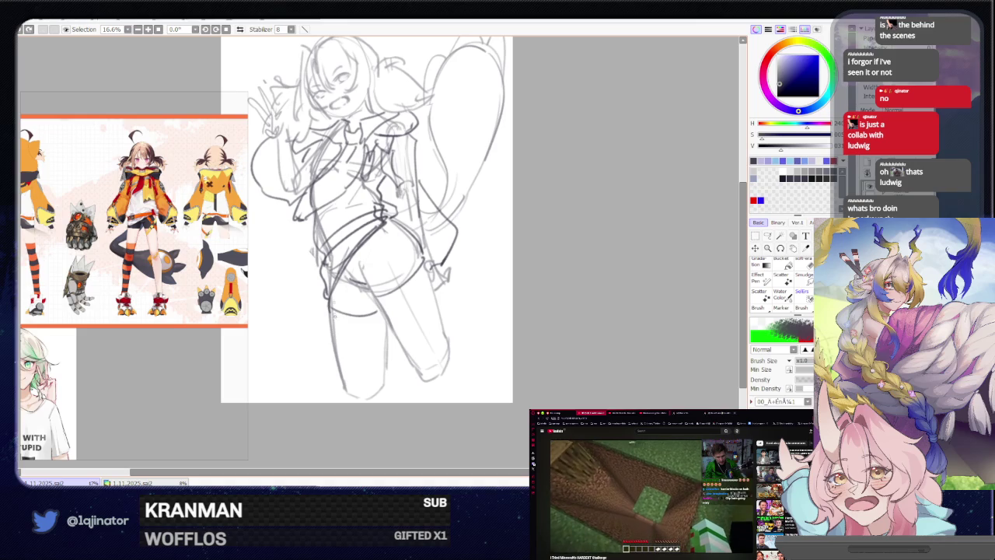
{"action": "left_click_drag", "start_coordinate": [332, 306], "coordinate": [340, 388]}
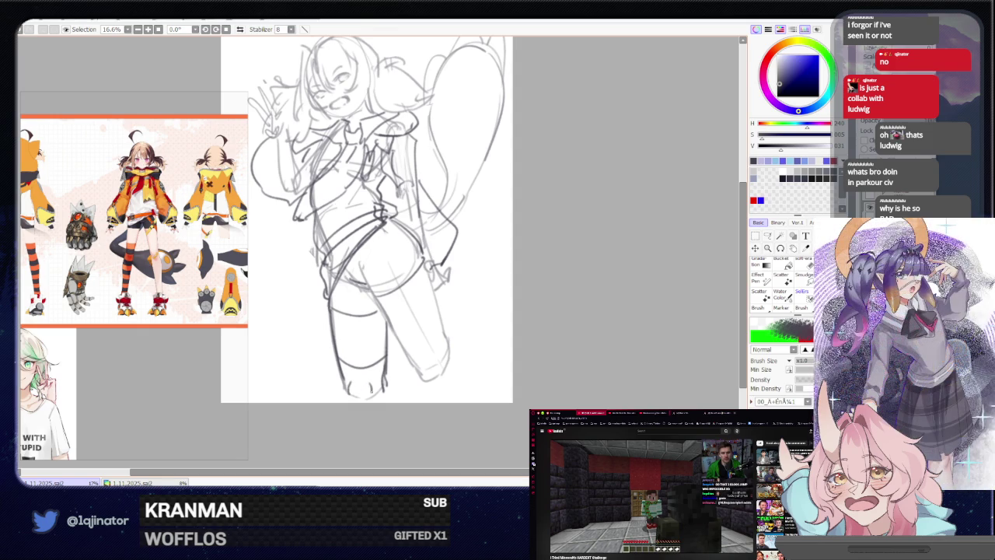
{"action": "scroll", "coordinate": [395, 343], "scroll_direction": "down", "scroll_amount": 2}
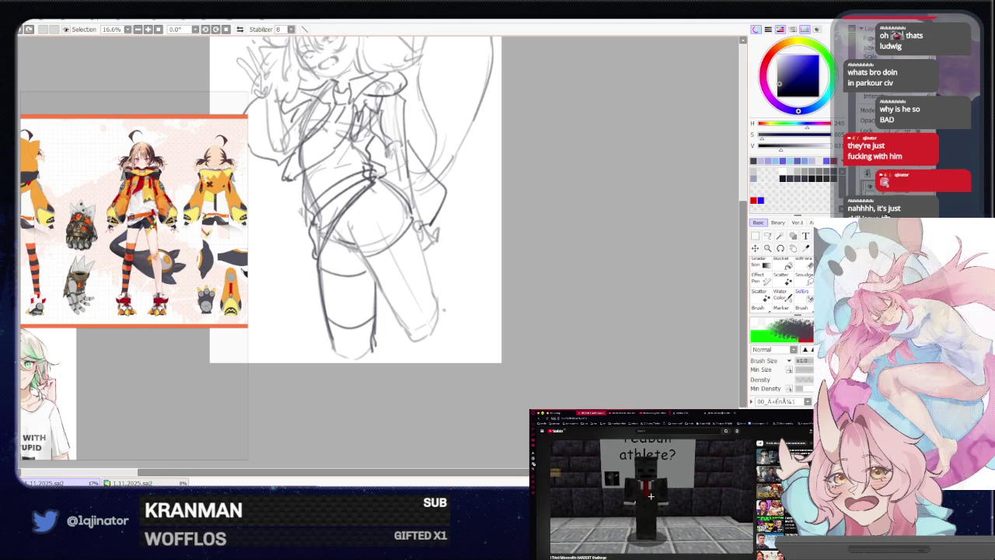
{"action": "mouse_move", "coordinate": [470, 278]}
{"action": "left_mouse_down"}
{"action": "mouse_move", "coordinate": [455, 317]}
{"action": "mouse_move", "coordinate": [415, 318]}
{"action": "left_mouse_up"}
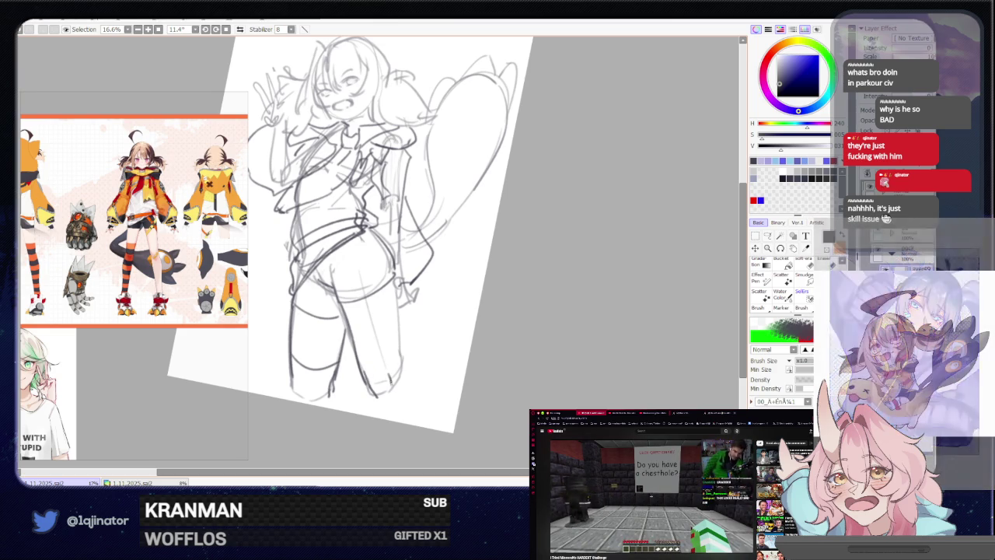
Sketch the lower legs down to the knees, undoing the strokes that didn't work.
{"action": "left_click_drag", "start_coordinate": [373, 393], "coordinate": [378, 412]}
{"action": "left_click_drag", "start_coordinate": [406, 379], "coordinate": [420, 419]}
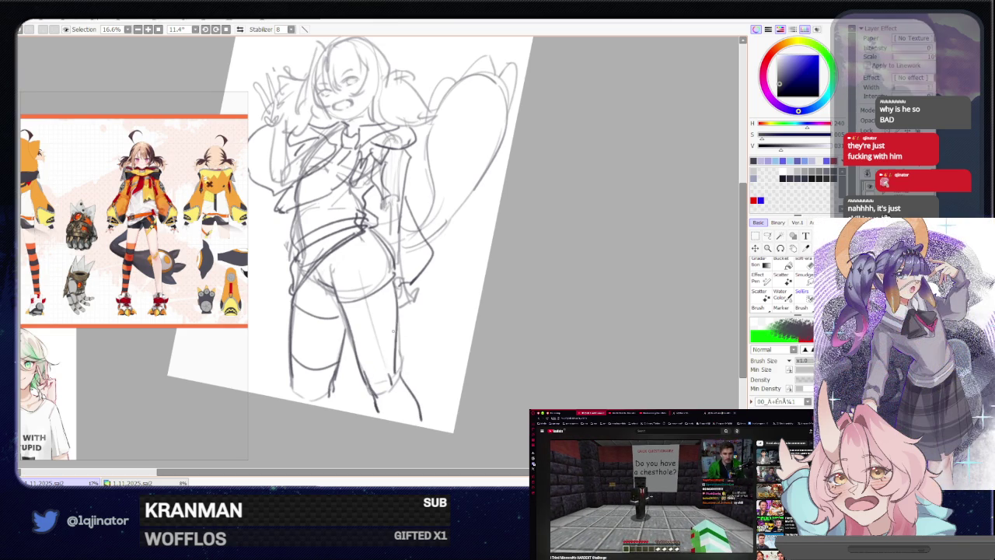
{"action": "key", "text": "ctrl+z"}
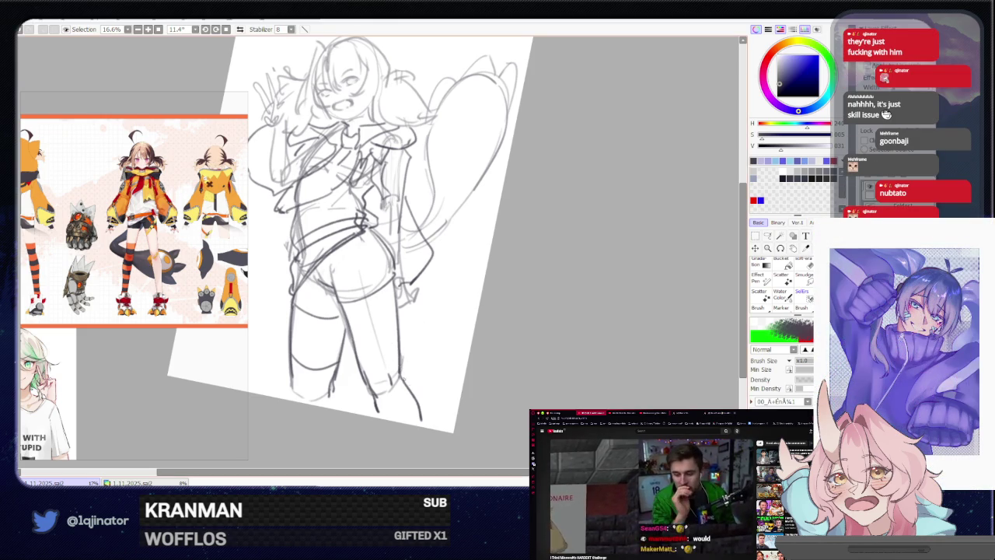
{"action": "key", "text": "ctrl+z"}
{"action": "key", "text": "ctrl+z"}
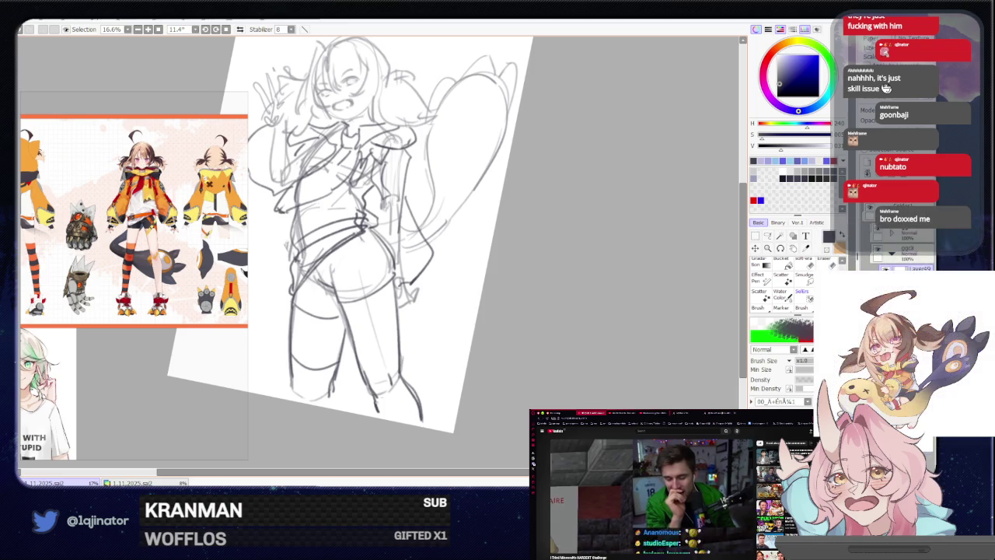
{"action": "key", "text": "e"}
{"action": "key", "text": "n"}
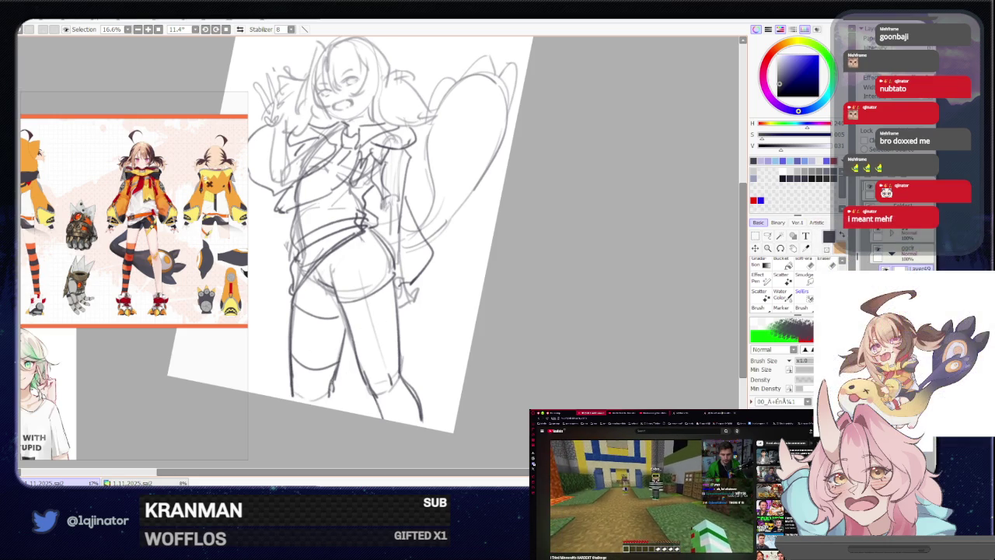
Touch up the left leg lines, then pan and rotate the view toward the figure's top.
{"action": "key", "text": "e"}
{"action": "key", "text": "e"}
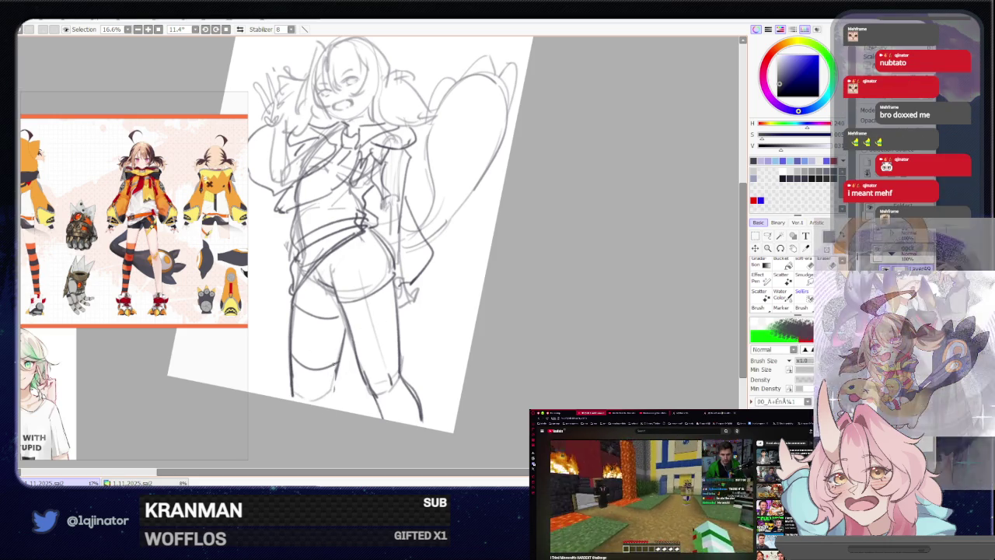
{"action": "key", "text": "e"}
{"action": "left_click_drag", "start_coordinate": [294, 365], "coordinate": [296, 412]}
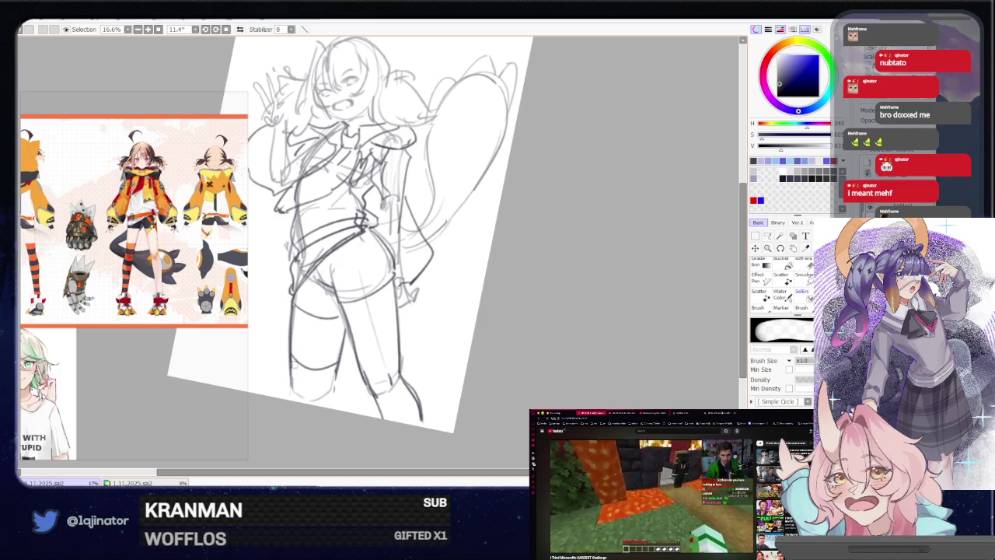
{"action": "key", "text": "e"}
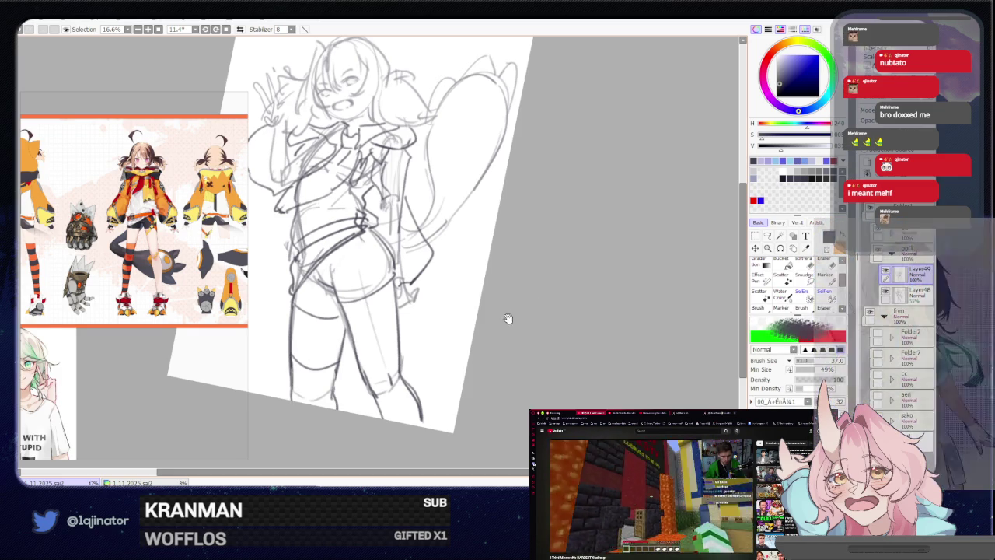
{"action": "left_click_drag", "start_coordinate": [506, 318], "coordinate": [427, 355]}
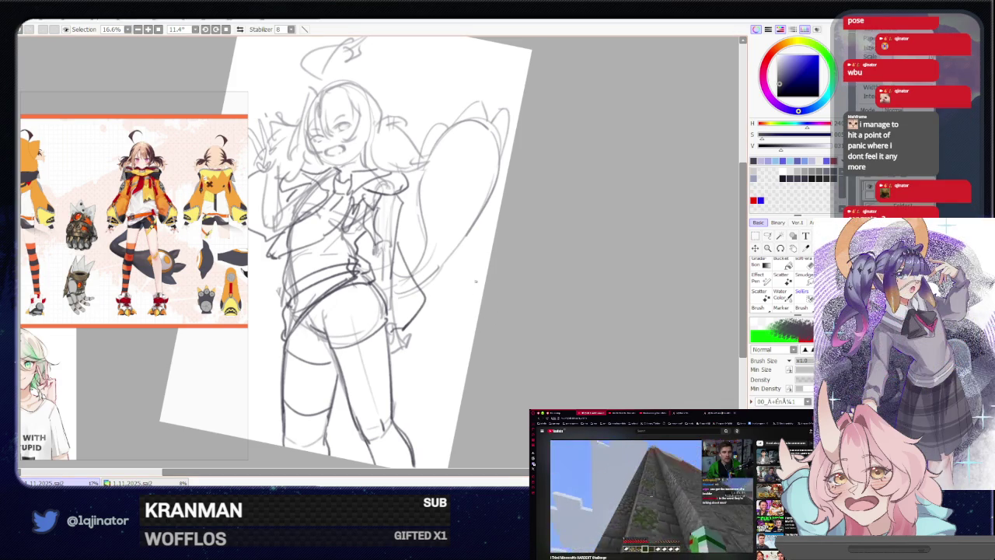
{"action": "left_click_drag", "start_coordinate": [476, 283], "coordinate": [545, 428]}
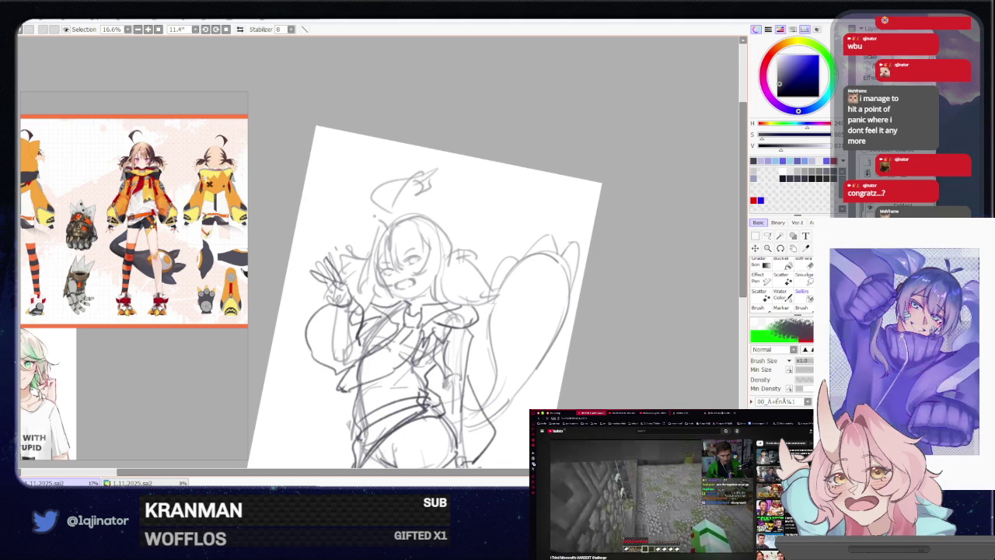
Zoom out, recentre on the figure and undo an accidental long straight line.
{"action": "left_click_drag", "start_coordinate": [552, 272], "coordinate": [484, 213]}
{"action": "scroll", "coordinate": [537, 255], "scroll_direction": "down", "scroll_amount": 1}
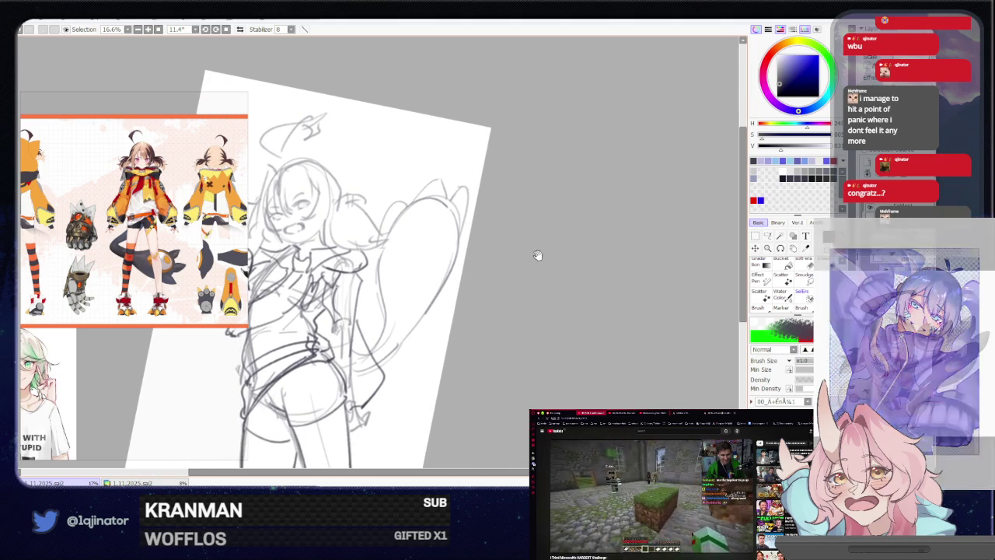
{"action": "scroll", "coordinate": [373, 253], "scroll_direction": "up", "scroll_amount": 1}
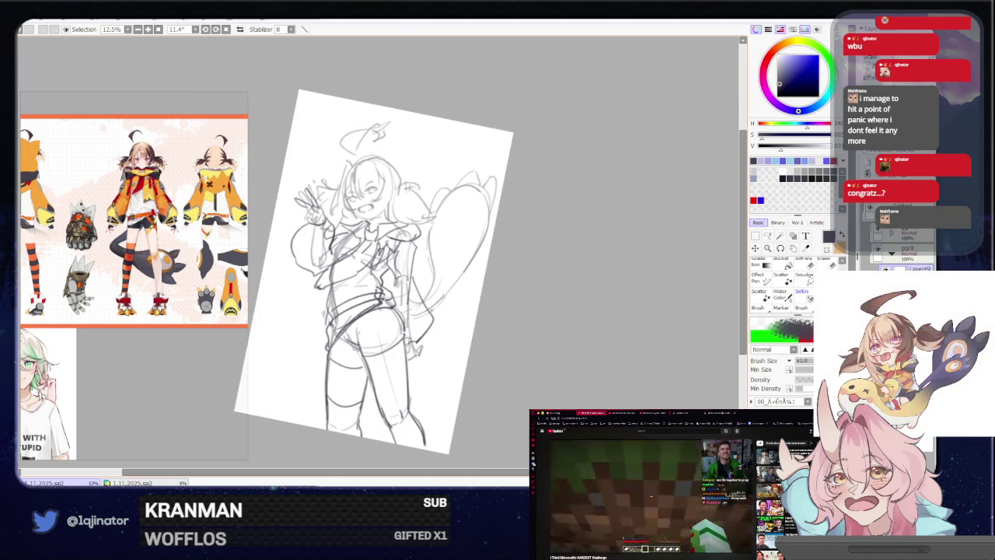
{"action": "scroll", "coordinate": [373, 253], "scroll_direction": "up", "scroll_amount": 1}
{"action": "left_click_drag", "start_coordinate": [405, 342], "coordinate": [435, 311]}
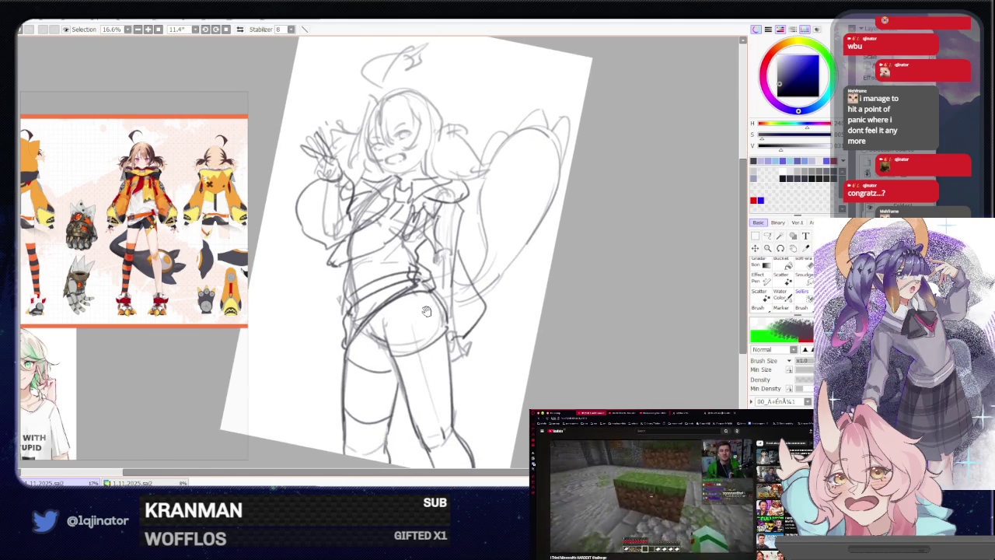
{"action": "left_click_drag", "start_coordinate": [403, 356], "coordinate": [424, 334]}
{"action": "left_click", "coordinate": [420, 341], "text": "shift"}
{"action": "key", "text": "ctrl+z"}
{"action": "mouse_move", "coordinate": [442, 282]}
{"action": "left_mouse_down"}
{"action": "mouse_move", "coordinate": [418, 313]}
{"action": "mouse_move", "coordinate": [409, 373]}
{"action": "mouse_move", "coordinate": [426, 400]}
{"action": "left_mouse_up"}
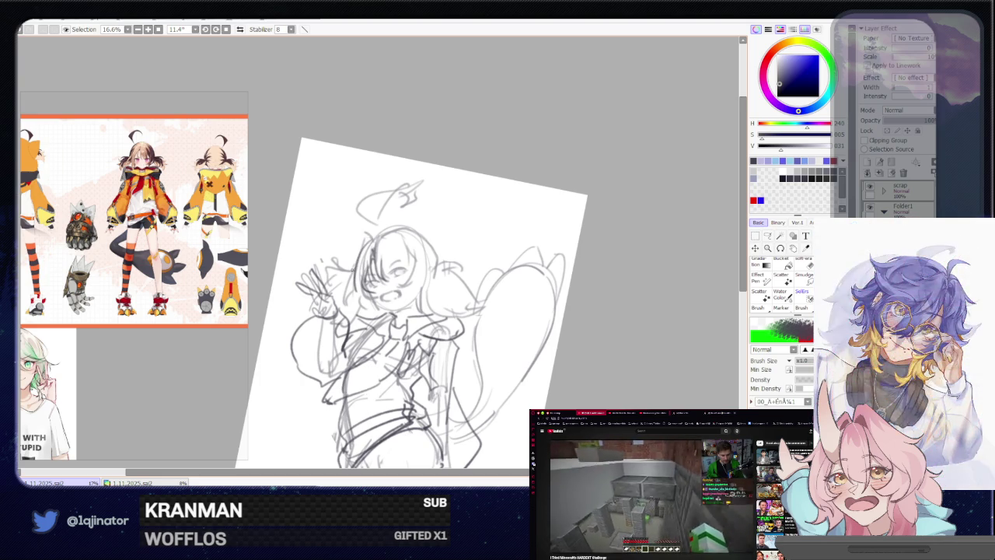
Try erasing some hair strokes on the head, then undo to keep the hair.
{"action": "left_click_drag", "start_coordinate": [359, 247], "coordinate": [364, 255]}
{"action": "key", "text": "ctrl+z"}
{"action": "key", "text": "ctrl+y"}
{"action": "key", "text": "ctrl+z"}
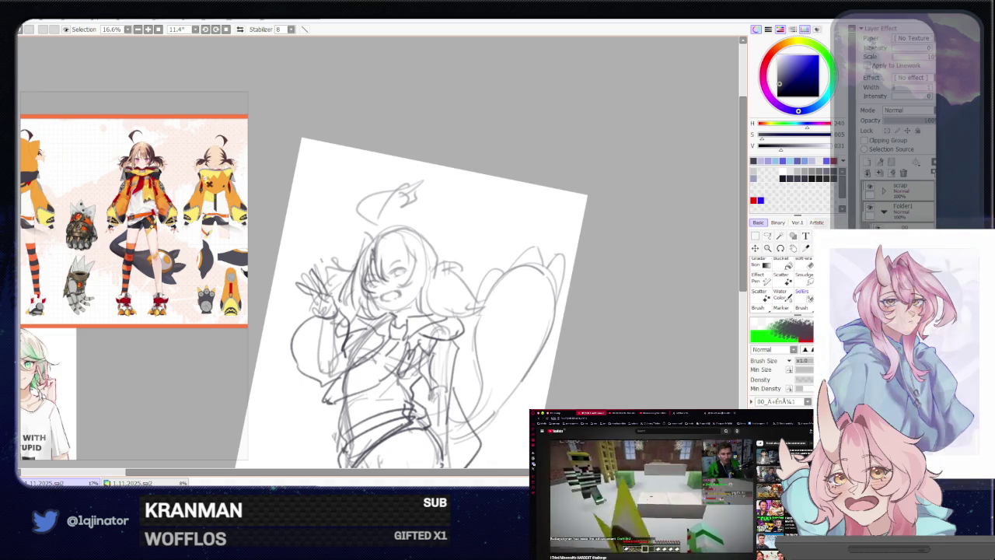
Redraw a line across the girl's head, retrying it until it fits.
{"action": "left_click_drag", "start_coordinate": [376, 233], "coordinate": [354, 274]}
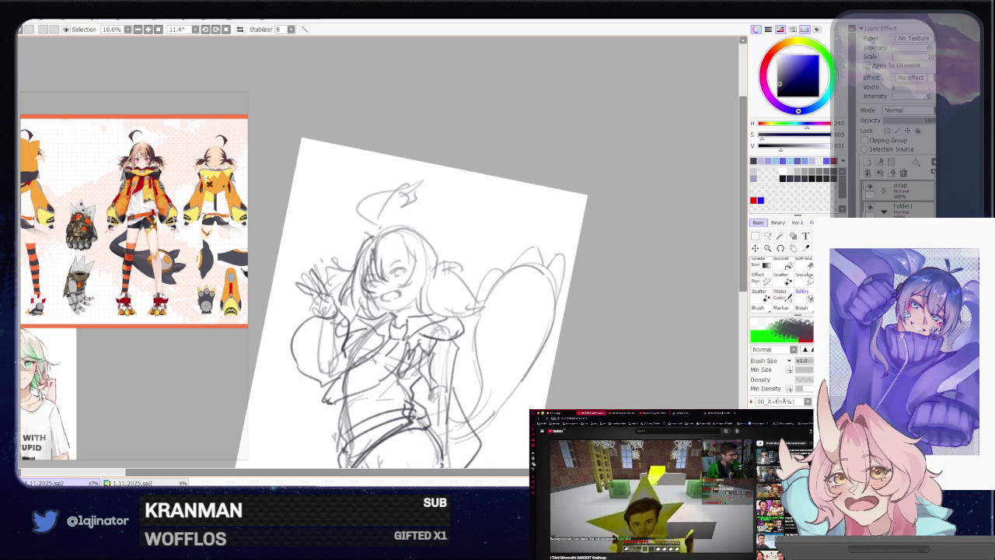
{"action": "key", "text": "ctrl+z"}
{"action": "left_click_drag", "start_coordinate": [373, 236], "coordinate": [350, 280]}
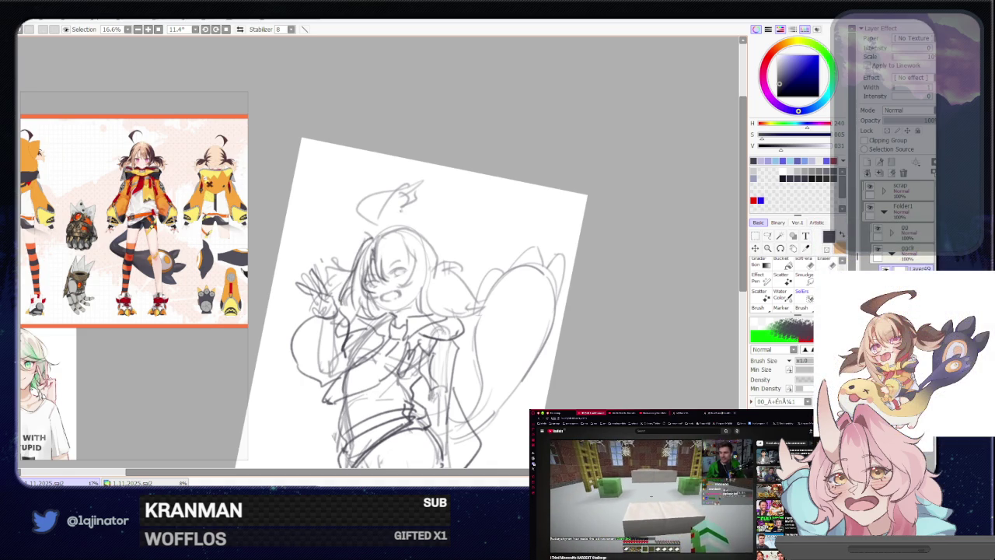
{"action": "key", "text": "ctrl+z"}
{"action": "left_click_drag", "start_coordinate": [373, 236], "coordinate": [351, 279]}
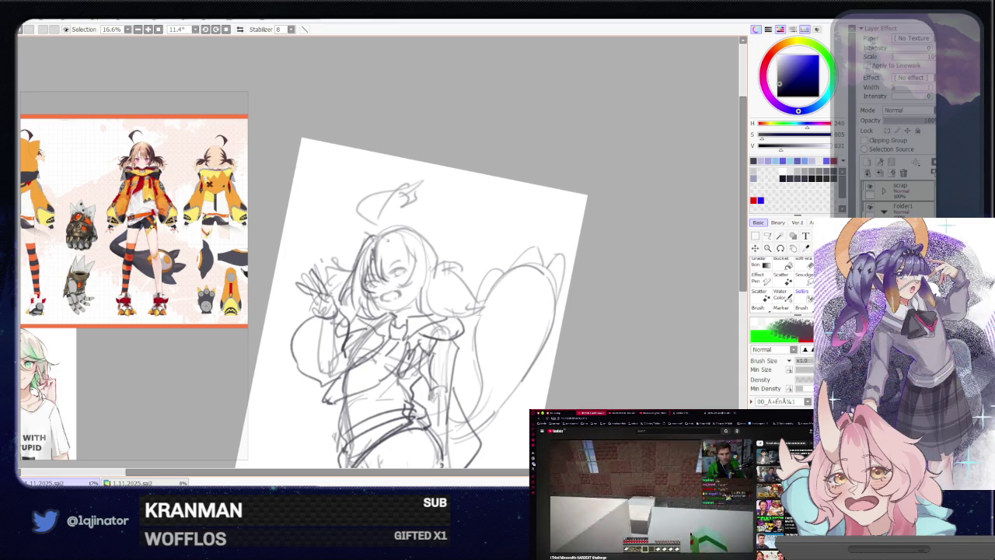
Try small strokes on the head and beside the face, undoing each one.
{"action": "mouse_move", "coordinate": [416, 227]}
{"action": "left_mouse_down"}
{"action": "mouse_move", "coordinate": [379, 243]}
{"action": "mouse_move", "coordinate": [421, 243]}
{"action": "left_mouse_up"}
{"action": "key", "text": "ctrl+z"}
{"action": "key", "text": "ctrl+z"}
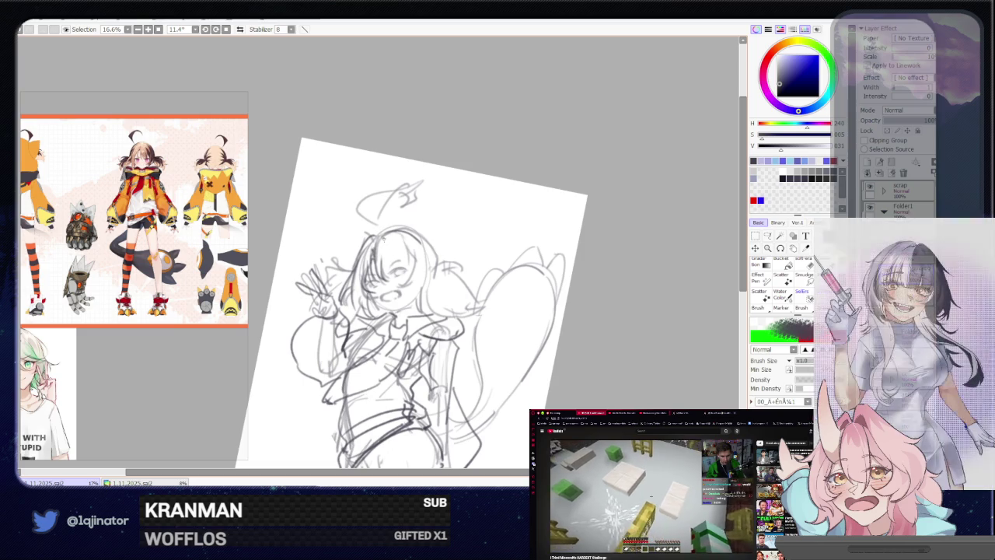
{"action": "left_click_drag", "start_coordinate": [382, 254], "coordinate": [392, 270]}
{"action": "key", "text": "ctrl+z"}
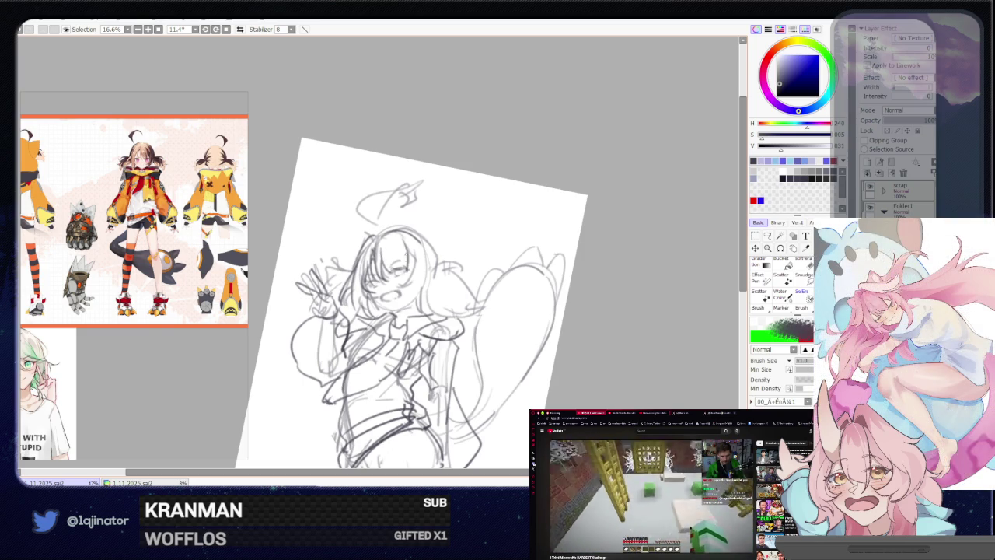
{"action": "left_click_drag", "start_coordinate": [407, 253], "coordinate": [411, 287]}
{"action": "key", "text": "ctrl+z"}
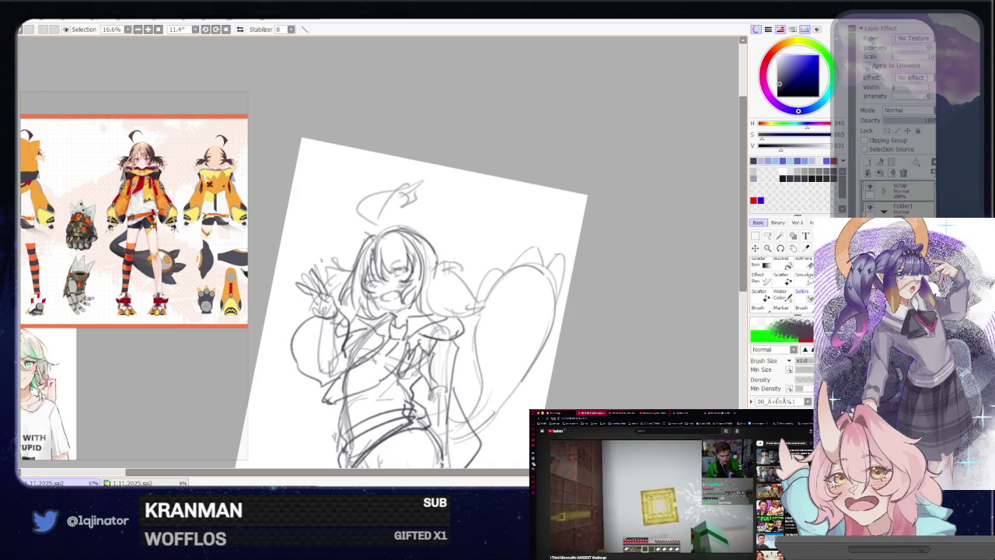
Mirror the canvas to check the sketch and remove the stray strokes near the sleeve.
{"action": "key", "text": "Insert"}
{"action": "key", "text": "Home"}
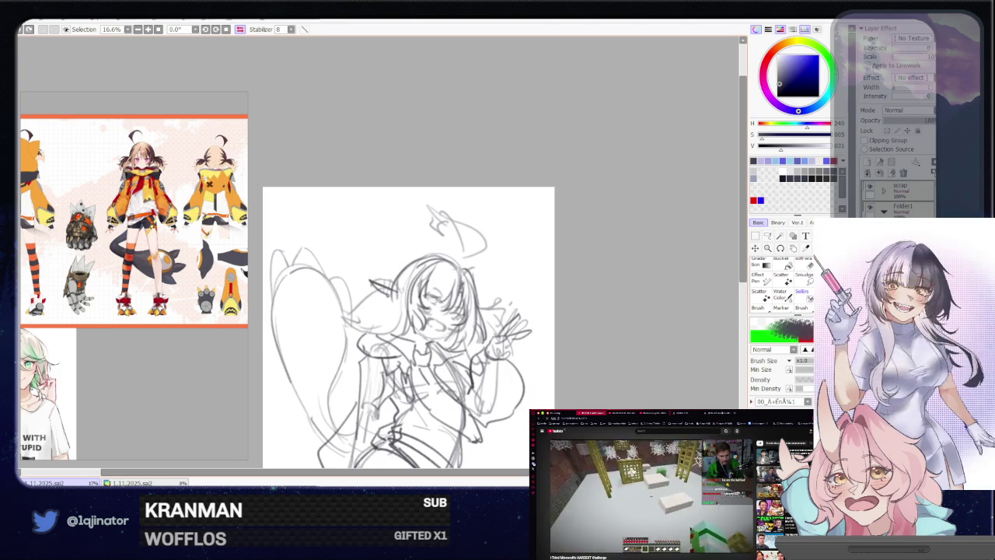
{"action": "key", "text": "ctrl+z"}
{"action": "key", "text": "ctrl+z"}
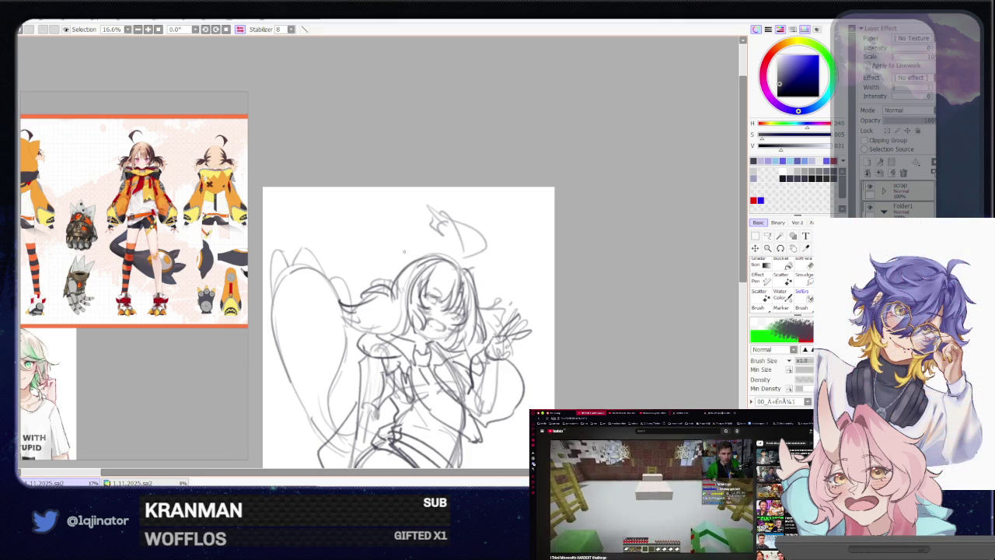
{"action": "key", "text": "ctrl+z"}
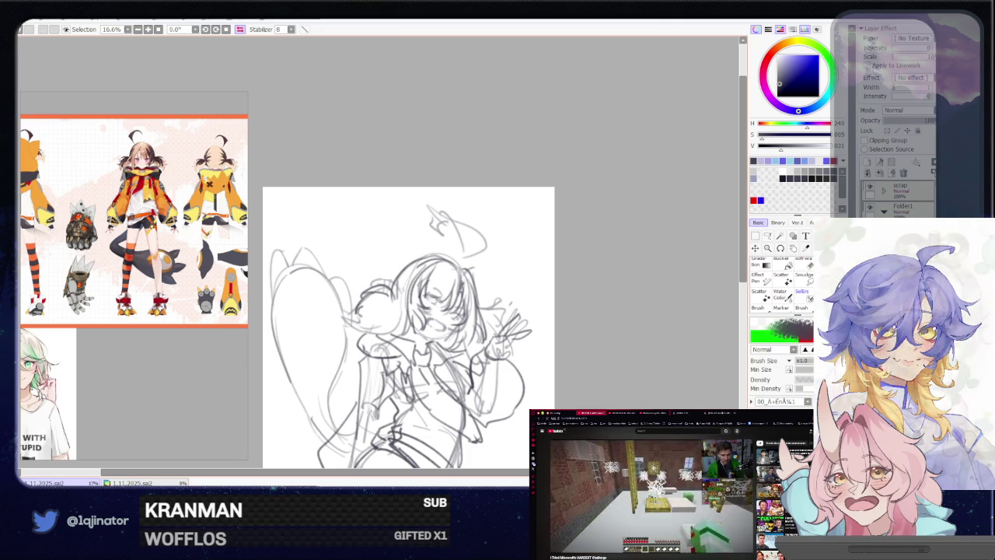
{"action": "left_click_drag", "start_coordinate": [362, 310], "coordinate": [390, 311]}
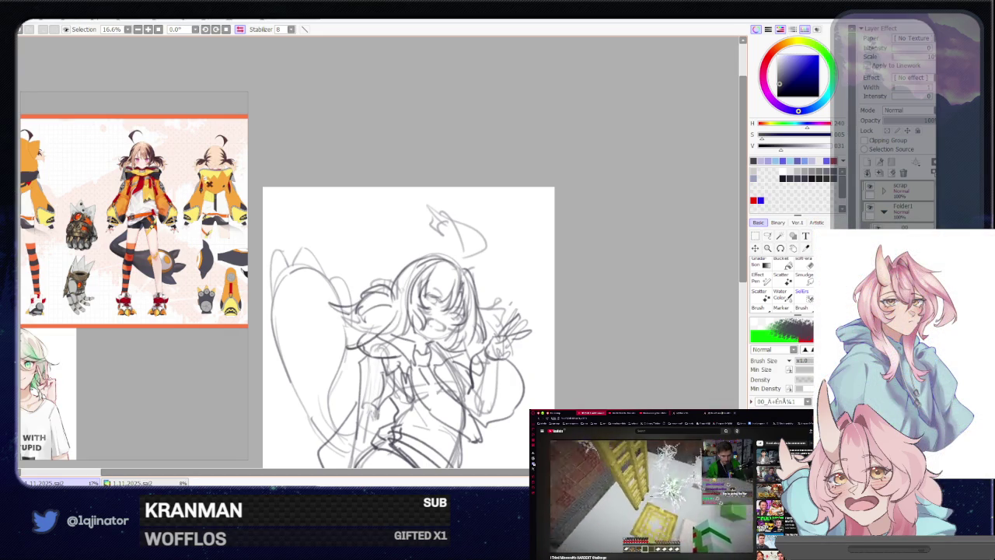
{"action": "key", "text": "ctrl+z"}
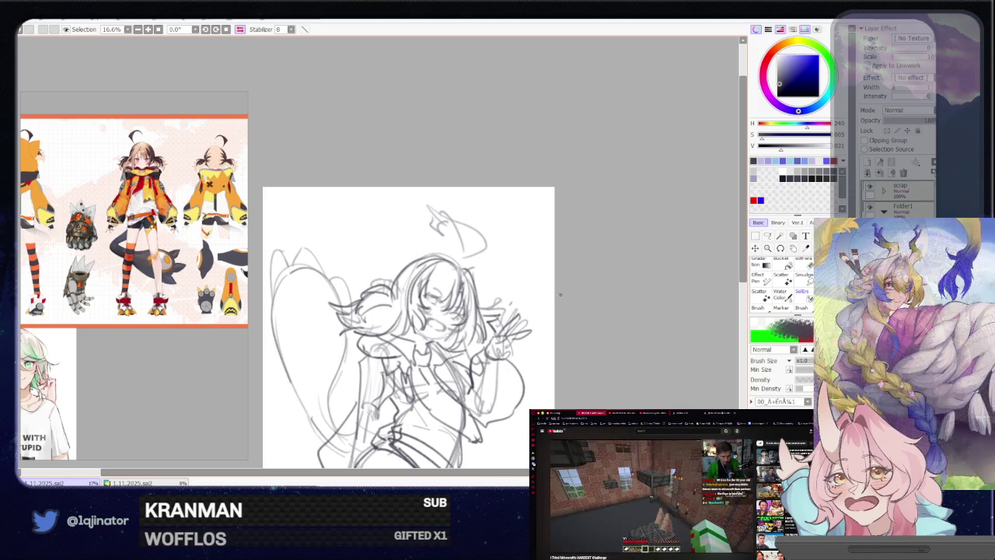
{"action": "left_click_drag", "start_coordinate": [548, 334], "coordinate": [534, 280]}
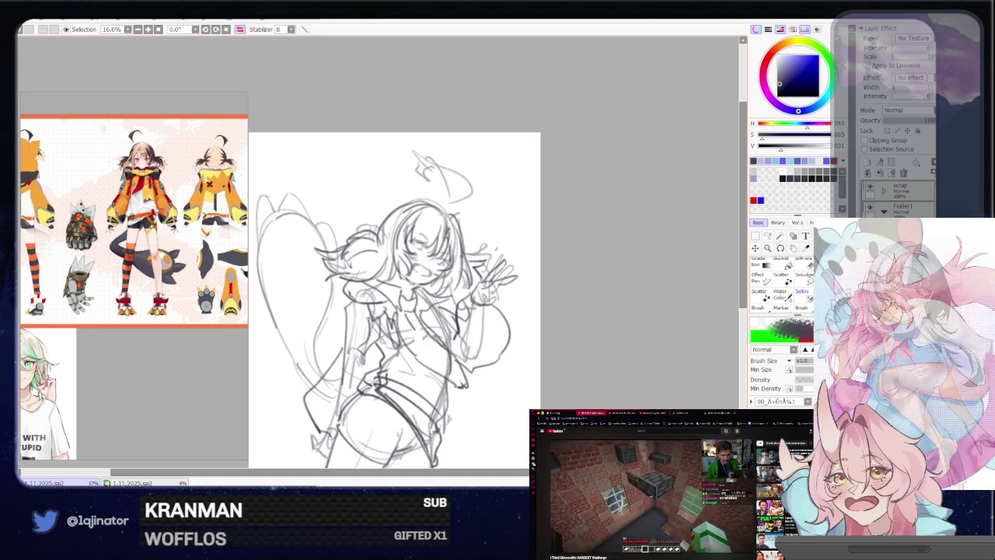
Unflip the canvas and draw a large looping hair strand atop the head.
{"action": "key", "text": "h"}
{"action": "scroll", "coordinate": [465, 379], "scroll_direction": "up", "scroll_amount": 2}
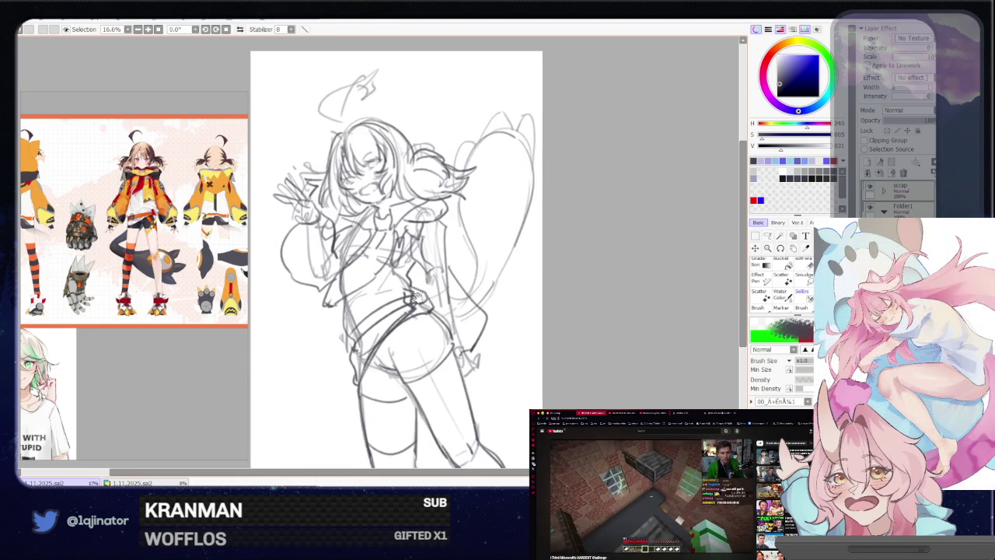
{"action": "left_click_drag", "start_coordinate": [465, 378], "coordinate": [486, 480]}
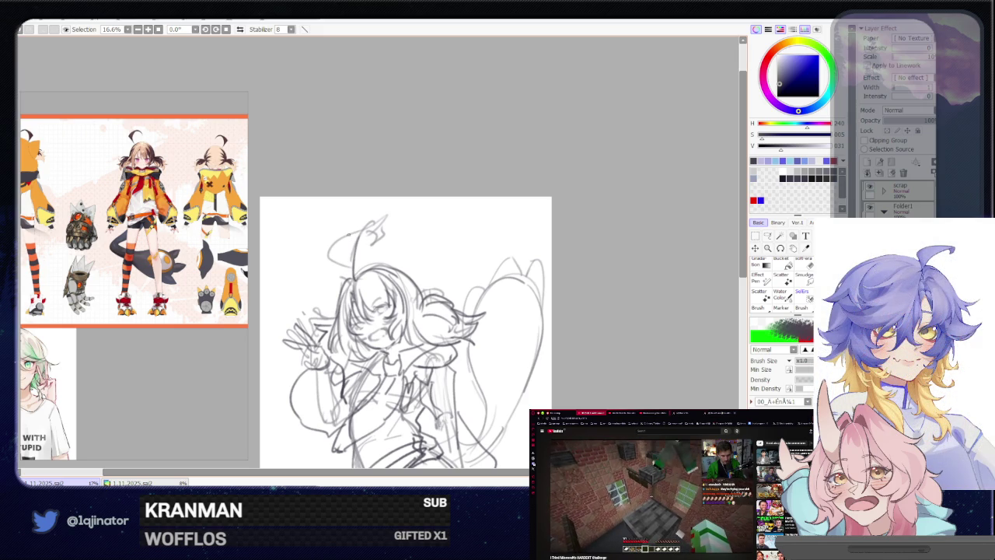
{"action": "left_click_drag", "start_coordinate": [333, 248], "coordinate": [382, 225]}
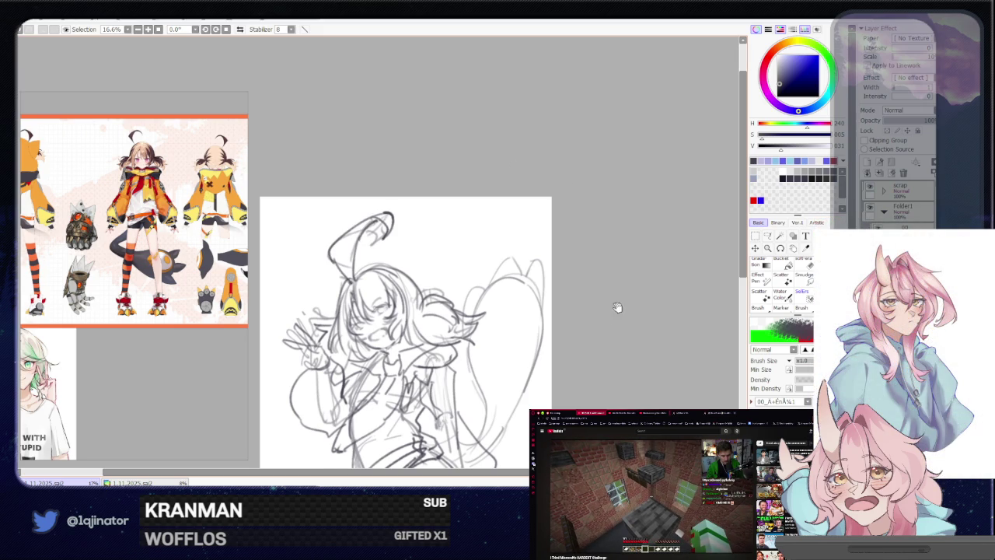
{"action": "scroll", "coordinate": [622, 290], "scroll_direction": "down", "scroll_amount": 2}
{"action": "scroll", "coordinate": [555, 366], "scroll_direction": "down", "scroll_amount": 3}
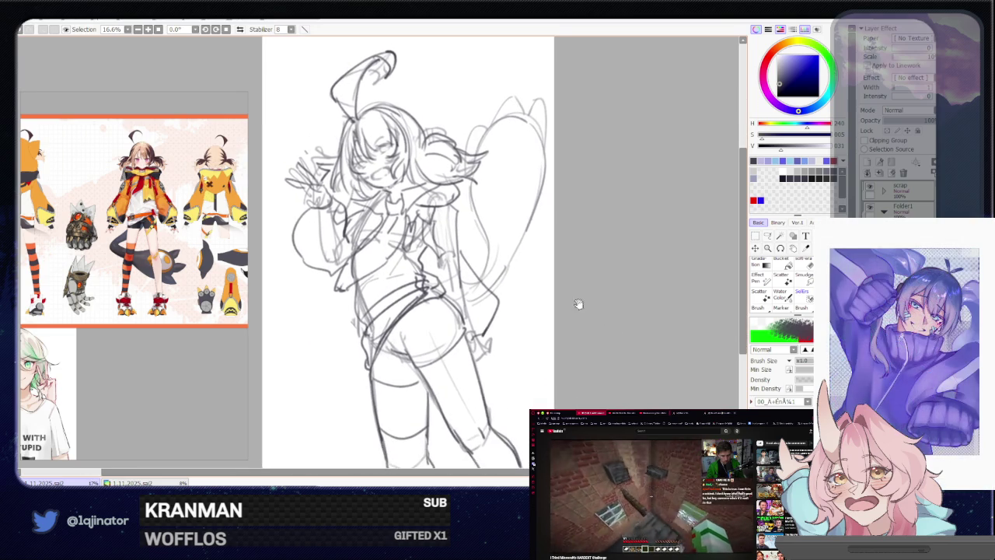
{"action": "left_click_drag", "start_coordinate": [544, 360], "coordinate": [552, 358]}
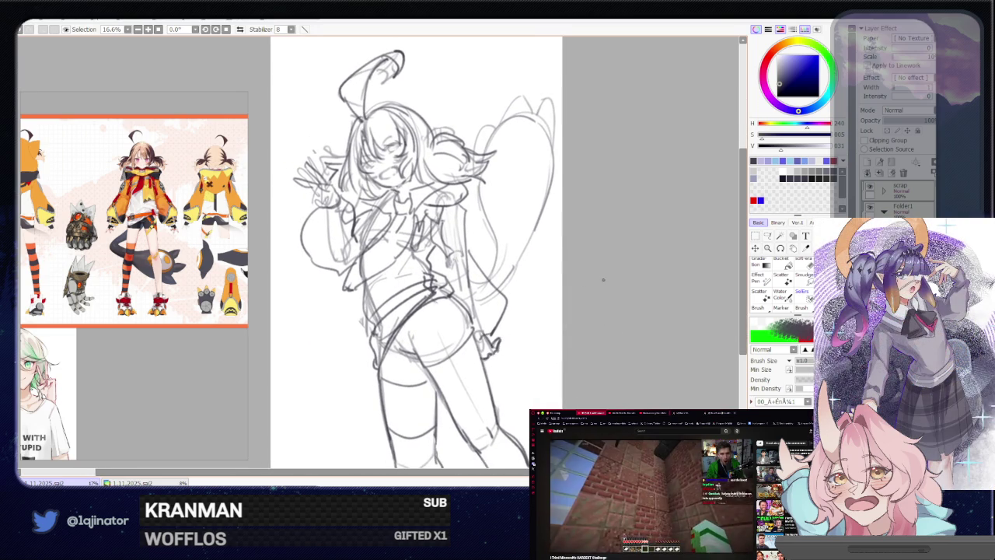
{"action": "left_click_drag", "start_coordinate": [415, 281], "coordinate": [421, 296]}
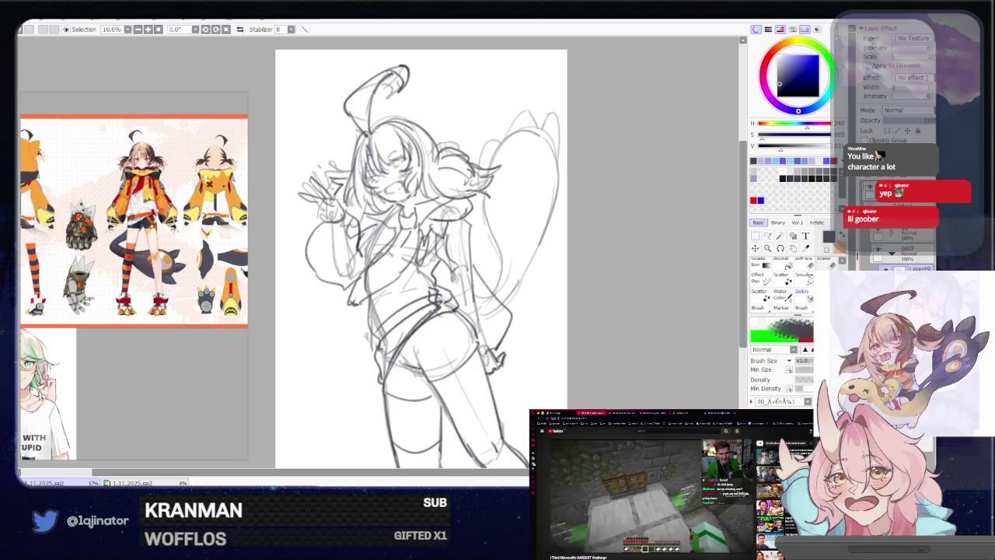
Lower the sketch layer's opacity and pick an orange-tan colour for the sleeve flats.
{"action": "left_click", "coordinate": [918, 122]}
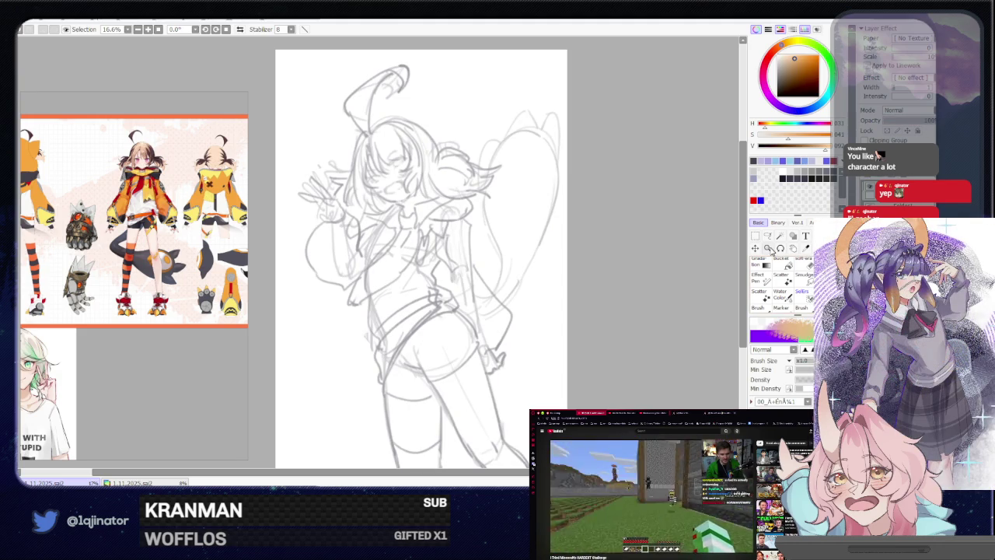
{"action": "left_click", "coordinate": [767, 235]}
{"action": "left_click_drag", "start_coordinate": [585, 294], "coordinate": [569, 291]}
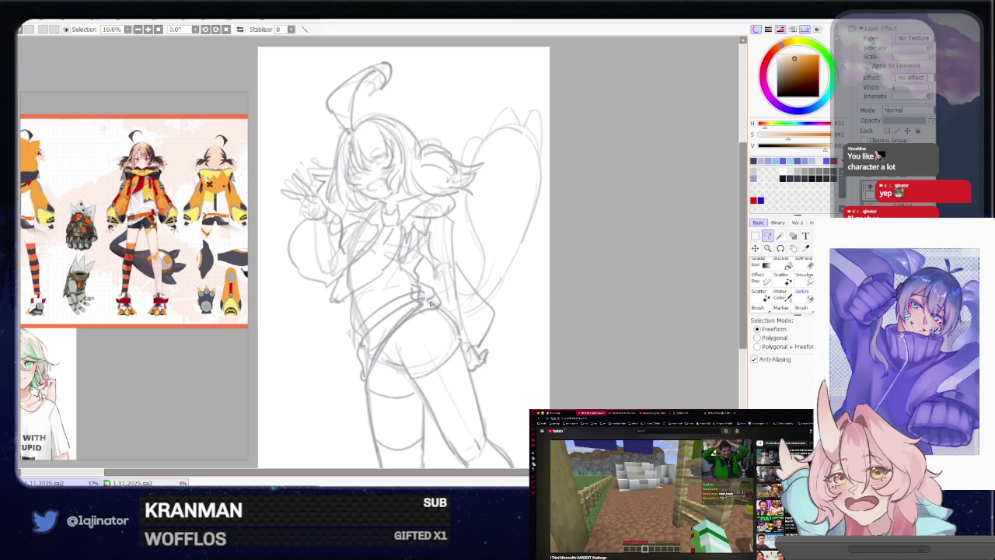
{"action": "scroll", "coordinate": [433, 308], "scroll_direction": "up", "scroll_amount": 2}
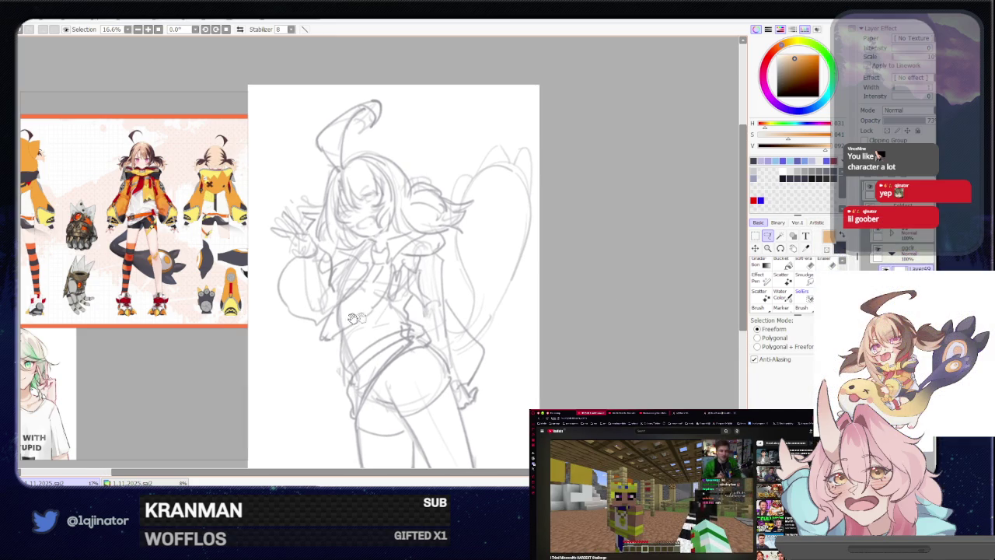
Lasso both jacket sleeves and bucket-fill them with flat orange.
{"action": "scroll", "coordinate": [339, 290], "scroll_direction": "up", "scroll_amount": 1}
{"action": "mouse_move", "coordinate": [330, 274]}
{"action": "left_mouse_down"}
{"action": "mouse_move", "coordinate": [295, 313]}
{"action": "mouse_move", "coordinate": [327, 343]}
{"action": "left_mouse_up"}
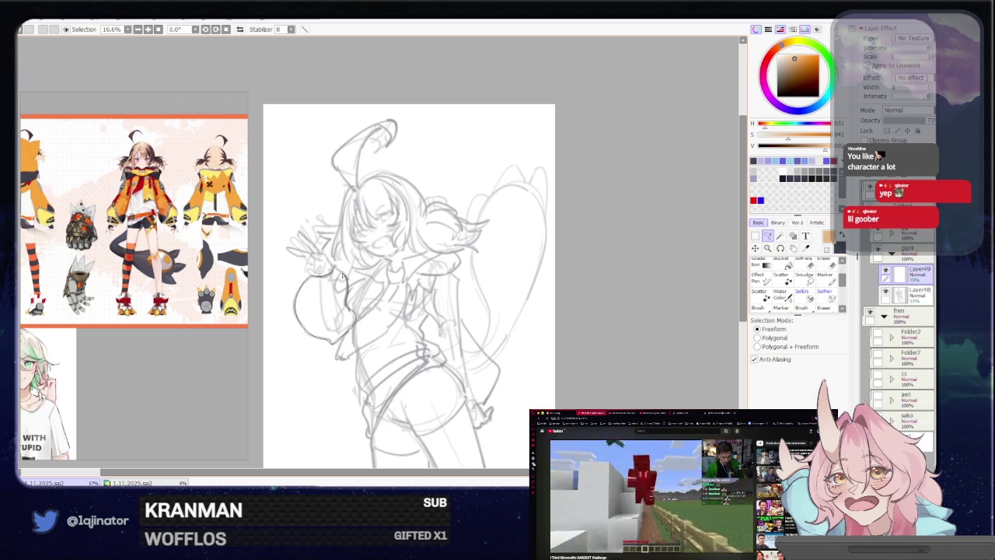
{"action": "left_click_drag", "start_coordinate": [346, 276], "coordinate": [342, 274]}
{"action": "left_click_drag", "start_coordinate": [457, 282], "coordinate": [404, 265]}
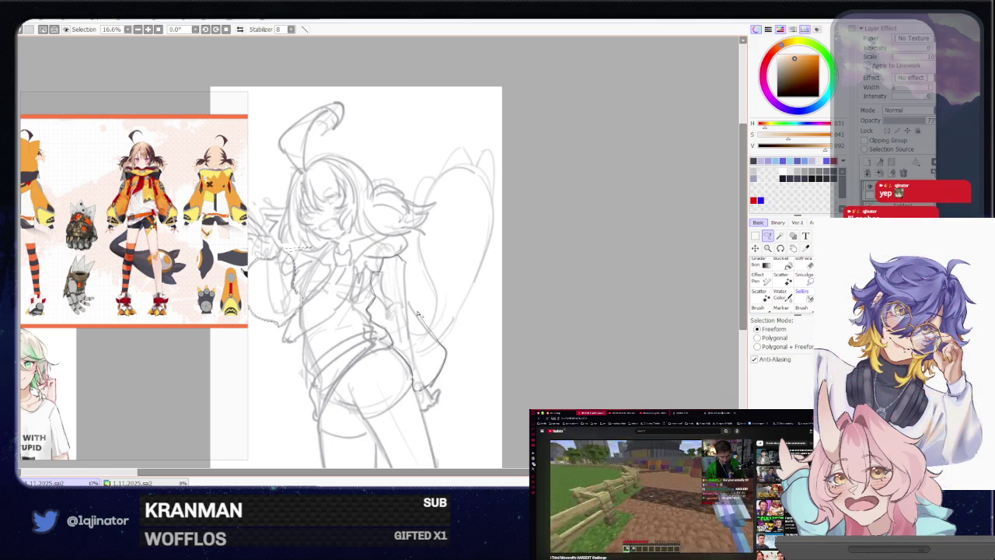
{"action": "key", "text": "g"}
{"action": "left_click", "coordinate": [409, 285]}
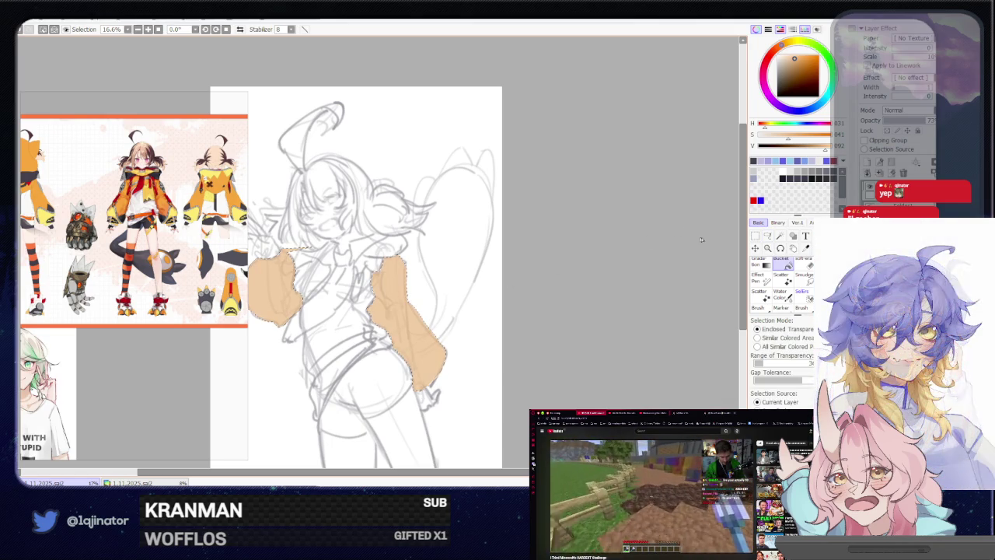
{"action": "key", "text": "ctrl+d"}
Select the unfilled remainder of the left sleeve and fill it orange too.
{"action": "mouse_move", "coordinate": [369, 309]}
{"action": "left_mouse_down"}
{"action": "mouse_move", "coordinate": [431, 329]}
{"action": "mouse_move", "coordinate": [426, 347]}
{"action": "left_mouse_up"}
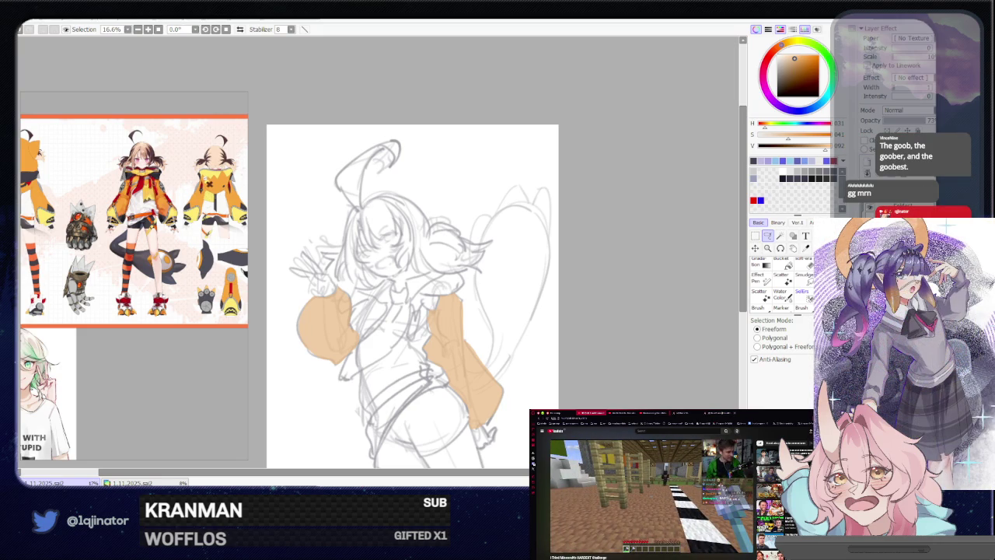
{"action": "left_click_drag", "start_coordinate": [490, 304], "coordinate": [476, 283]}
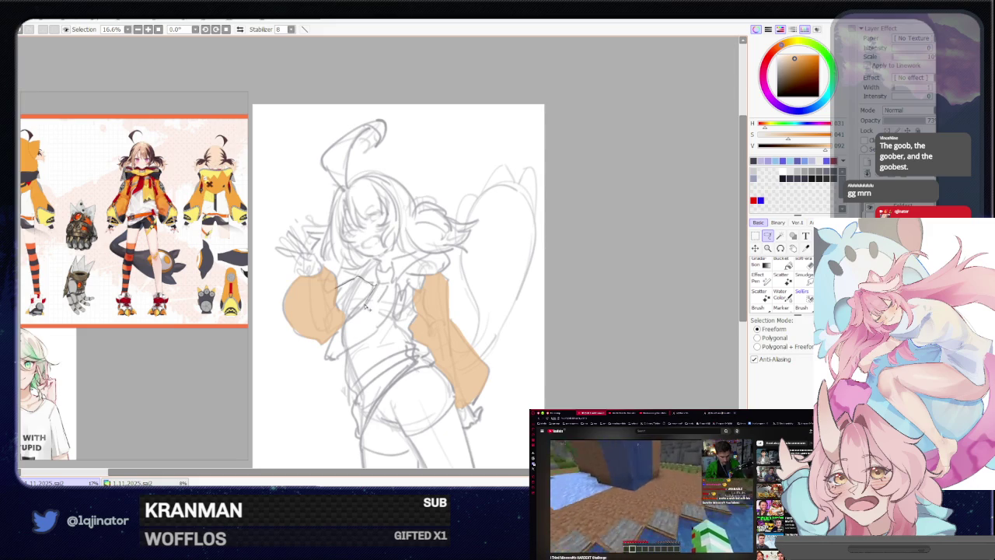
{"action": "left_click_drag", "start_coordinate": [336, 298], "coordinate": [338, 300]}
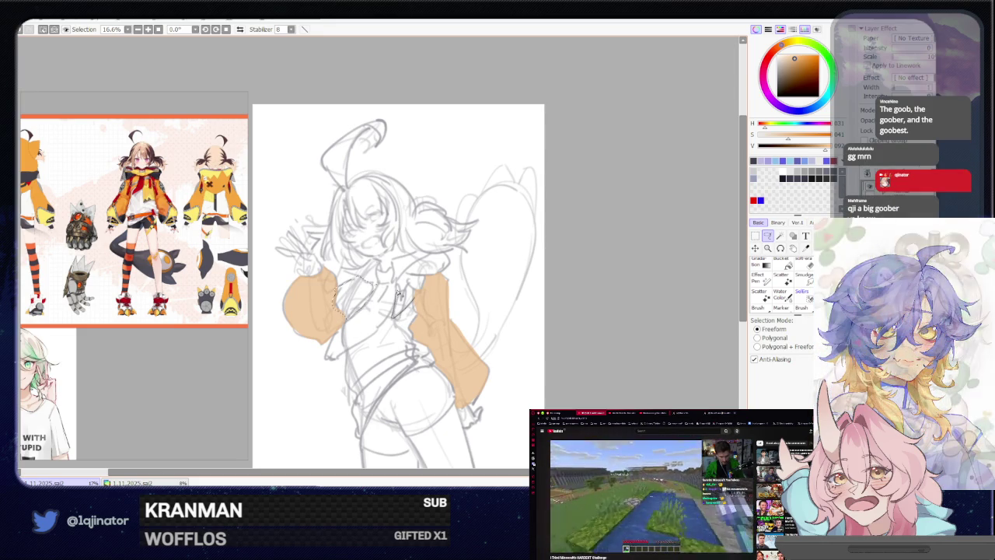
{"action": "left_click", "coordinate": [787, 263]}
{"action": "left_click", "coordinate": [389, 296]}
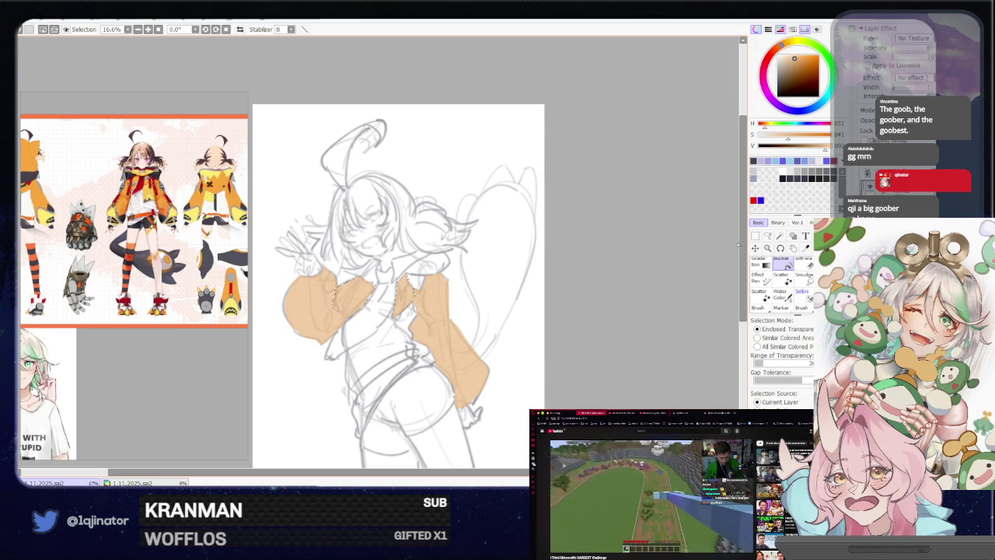
{"action": "left_click", "coordinate": [767, 235]}
{"action": "scroll", "coordinate": [638, 260], "scroll_direction": "down", "scroll_amount": 1}
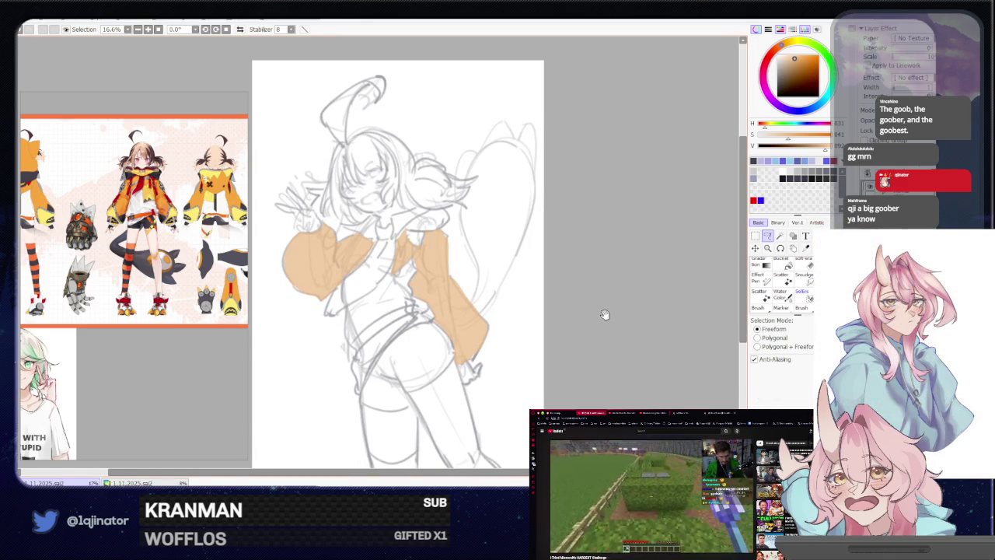
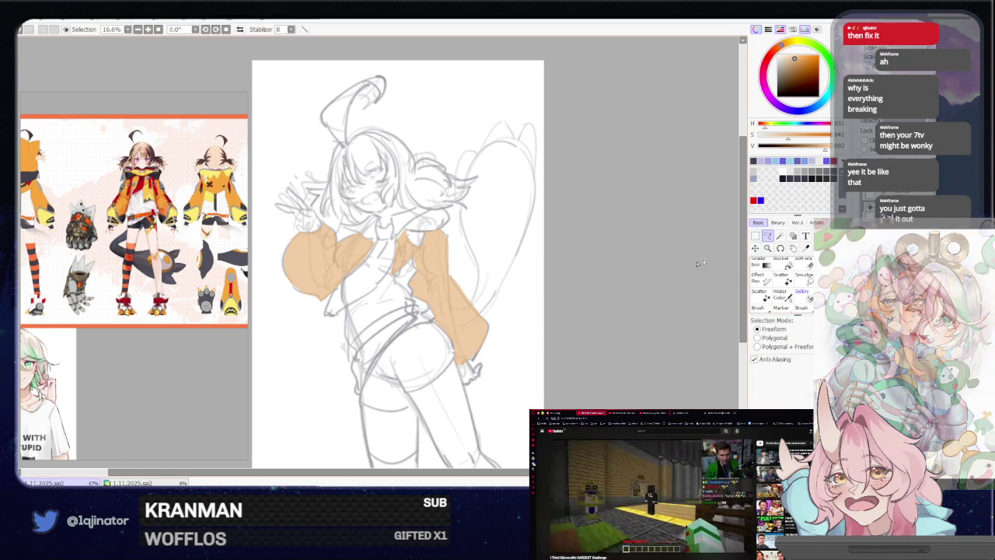
Zoom to 25% and lasso both collar regions atop the jacket's shoulders.
{"action": "left_click_drag", "start_coordinate": [503, 338], "coordinate": [440, 328]}
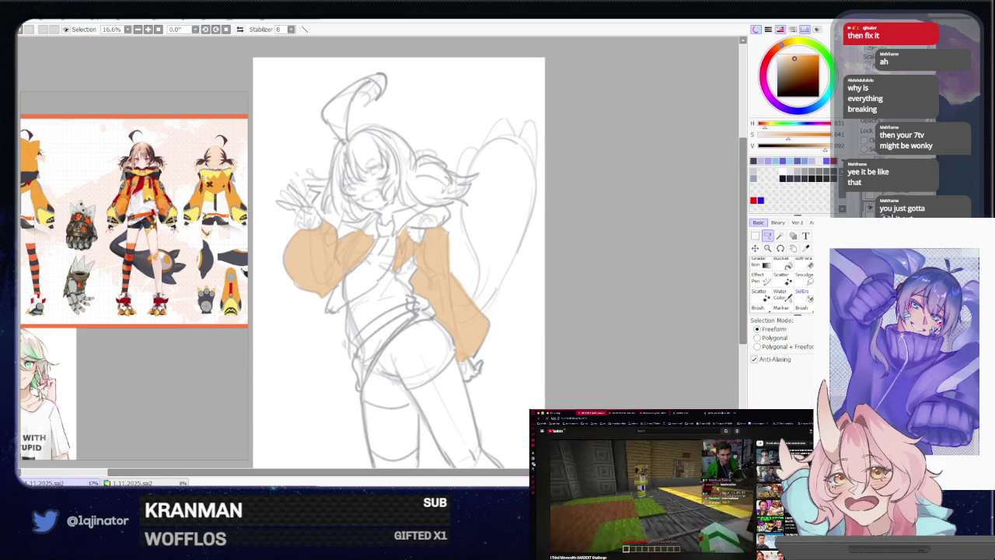
{"action": "scroll", "coordinate": [516, 323], "scroll_direction": "up", "scroll_amount": 3}
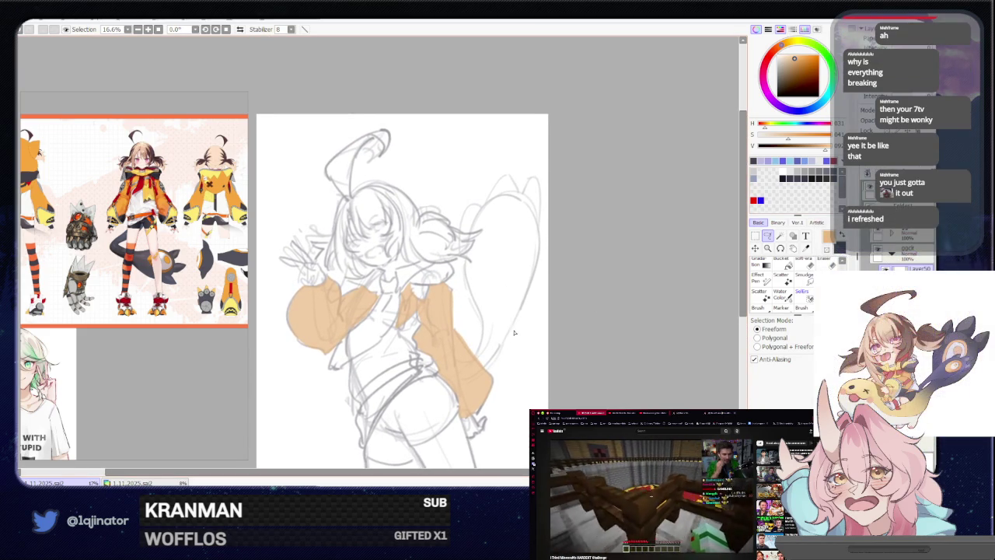
{"action": "scroll", "coordinate": [492, 330], "scroll_direction": "up", "scroll_amount": 2}
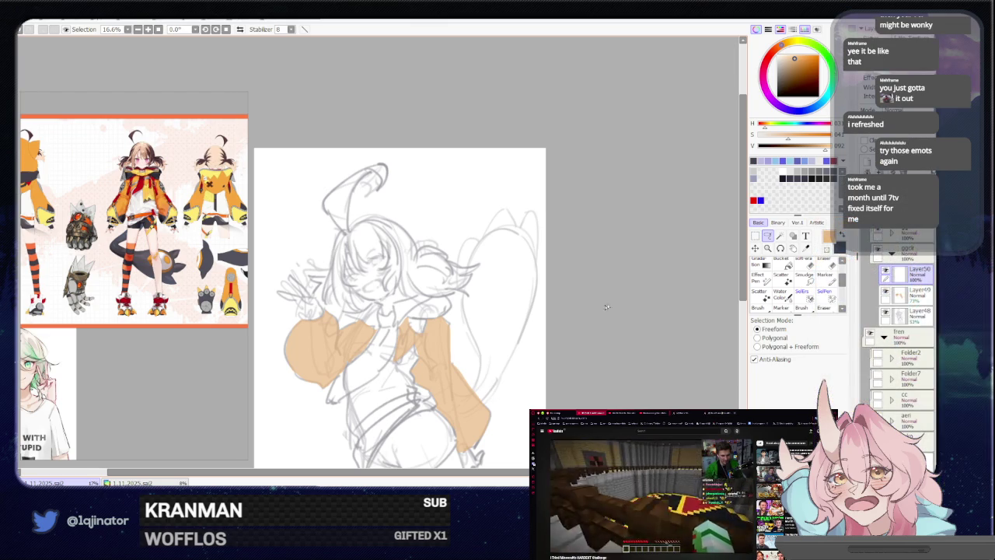
{"action": "left_click_drag", "start_coordinate": [567, 355], "coordinate": [567, 336]}
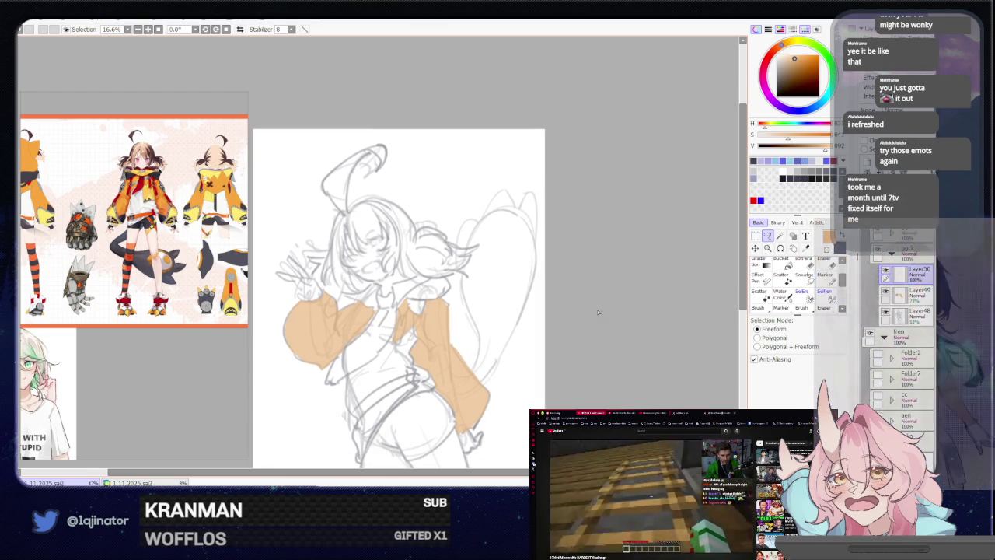
{"action": "scroll", "coordinate": [414, 292], "scroll_direction": "up", "scroll_amount": 1}
{"action": "left_click_drag", "start_coordinate": [414, 292], "coordinate": [422, 318]}
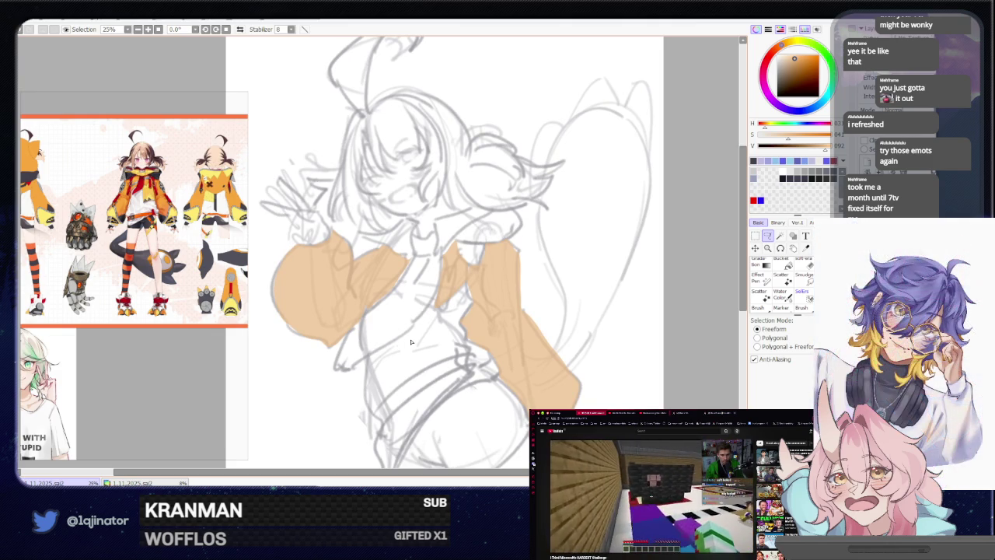
{"action": "mouse_move", "coordinate": [490, 314]}
{"action": "left_mouse_down"}
{"action": "mouse_move", "coordinate": [457, 343]}
{"action": "mouse_move", "coordinate": [426, 334]}
{"action": "left_mouse_up"}
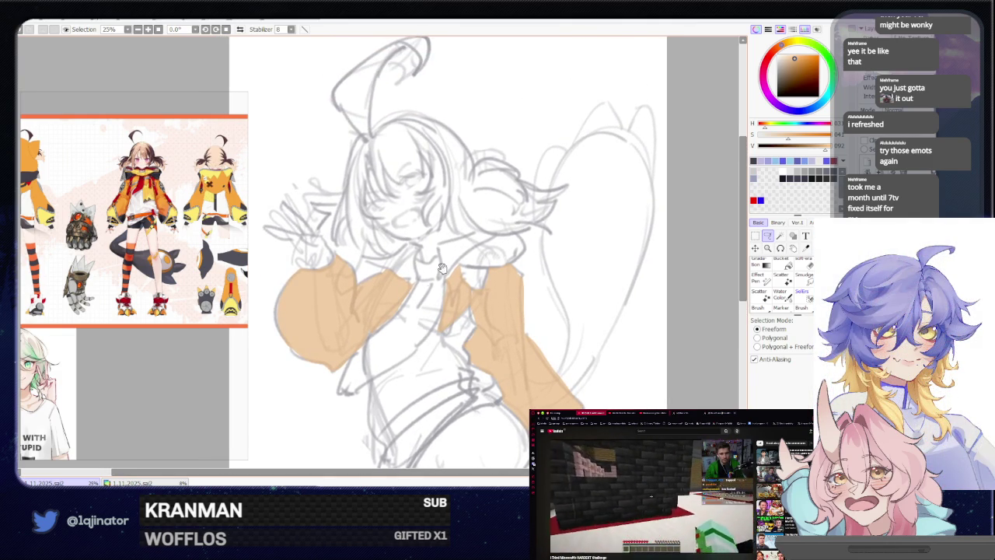
{"action": "mouse_move", "coordinate": [405, 343]}
{"action": "left_mouse_down"}
{"action": "mouse_move", "coordinate": [493, 332]}
{"action": "mouse_move", "coordinate": [448, 288]}
{"action": "left_mouse_up"}
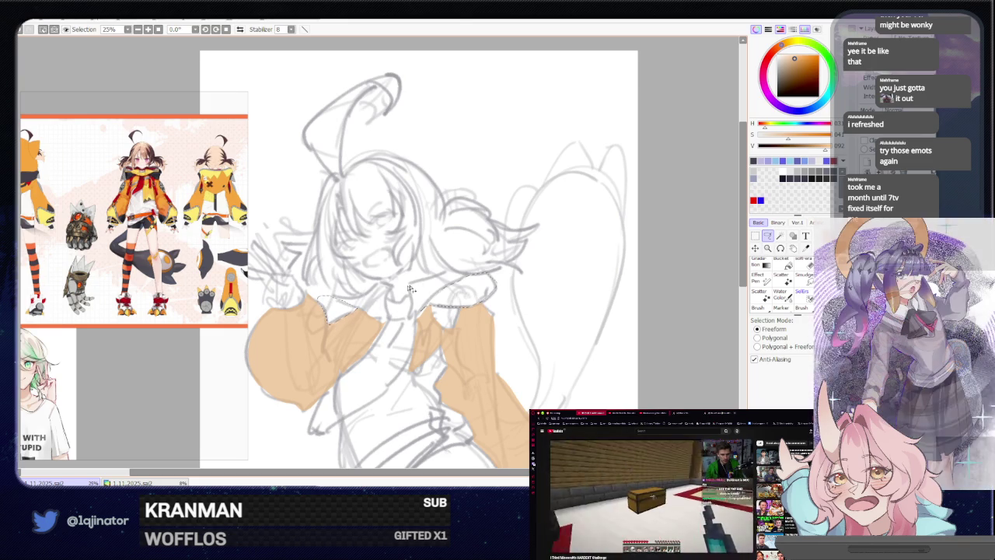
Bucket-fill both collar areas with darker orange, deselect, and pan toward the waist.
{"action": "key", "text": "f"}
{"action": "left_click", "coordinate": [461, 339]}
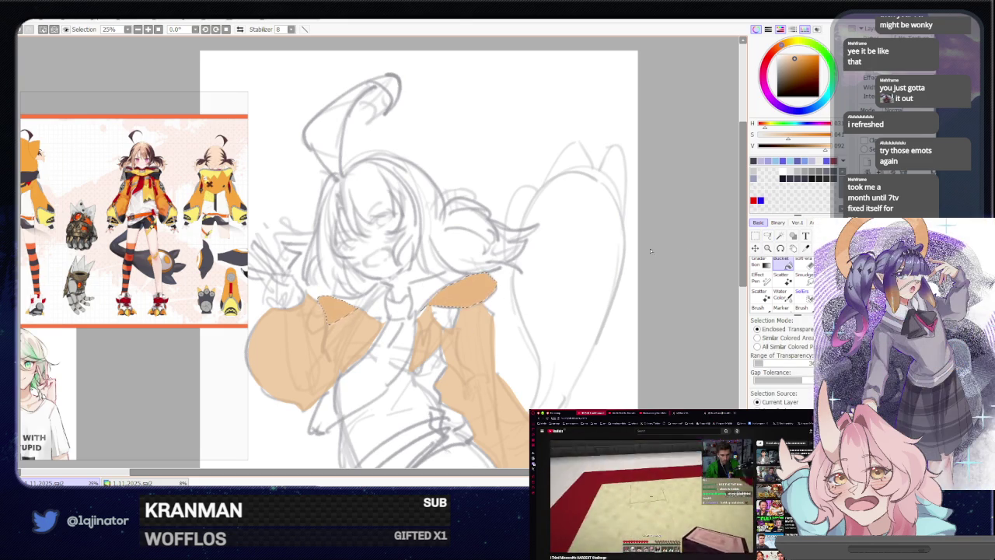
{"action": "key", "text": "ctrl+d"}
{"action": "key", "text": "l"}
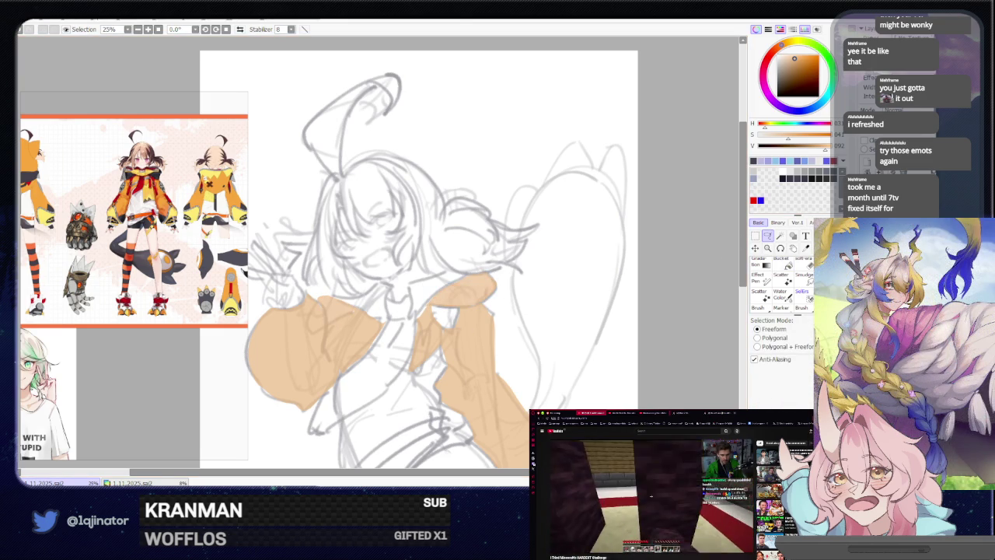
{"action": "left_click_drag", "start_coordinate": [615, 273], "coordinate": [588, 261]}
{"action": "mouse_move", "coordinate": [557, 364]}
{"action": "left_mouse_down"}
{"action": "mouse_move", "coordinate": [572, 338]}
{"action": "mouse_move", "coordinate": [580, 347]}
{"action": "left_mouse_up"}
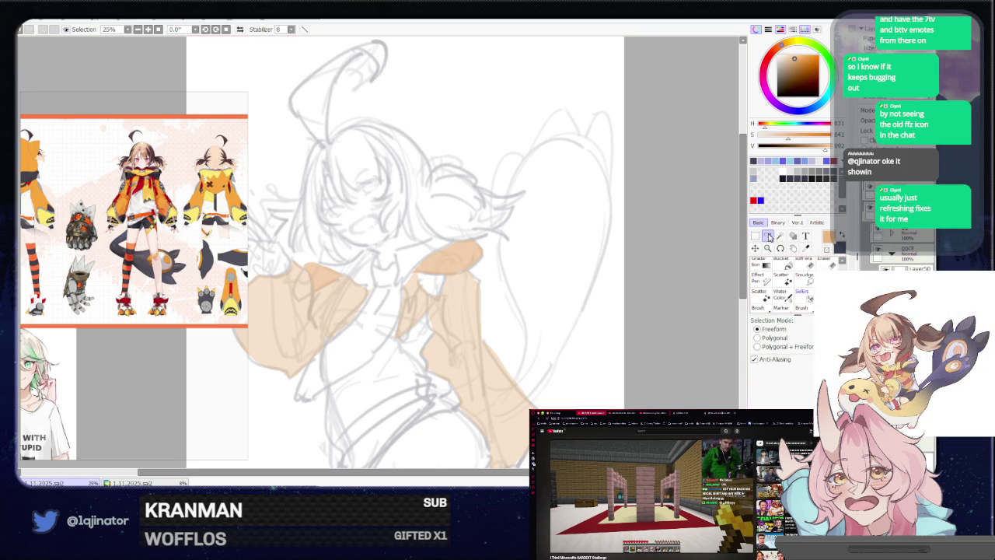
{"action": "mouse_move", "coordinate": [588, 318]}
{"action": "left_mouse_down"}
{"action": "mouse_move", "coordinate": [652, 333]}
{"action": "mouse_move", "coordinate": [504, 310]}
{"action": "mouse_move", "coordinate": [486, 360]}
{"action": "left_mouse_up"}
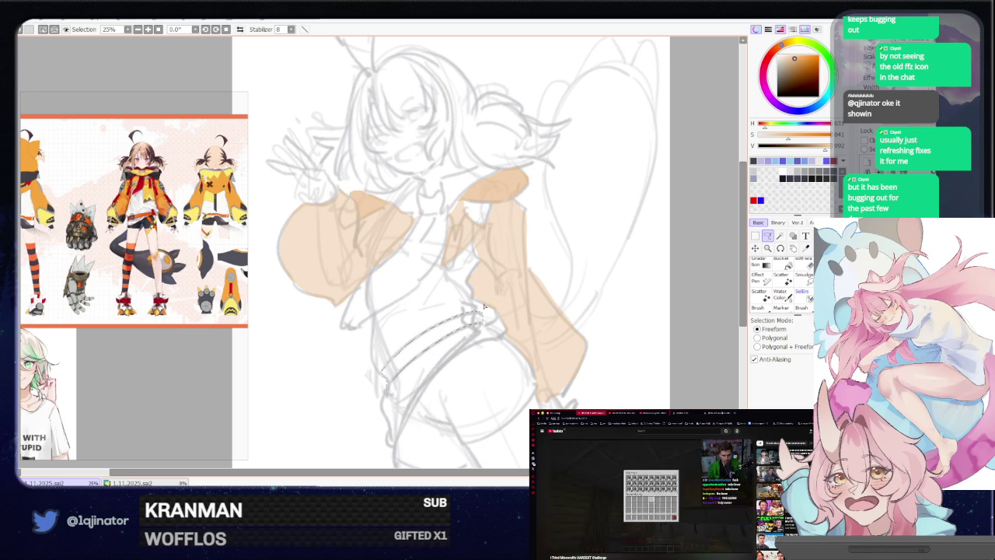
Tilt the canvas and lasso the belt strip across the girl's waist.
{"action": "scroll", "coordinate": [467, 323], "scroll_direction": "down", "scroll_amount": 1}
{"action": "scroll", "coordinate": [492, 320], "scroll_direction": "down", "scroll_amount": 1}
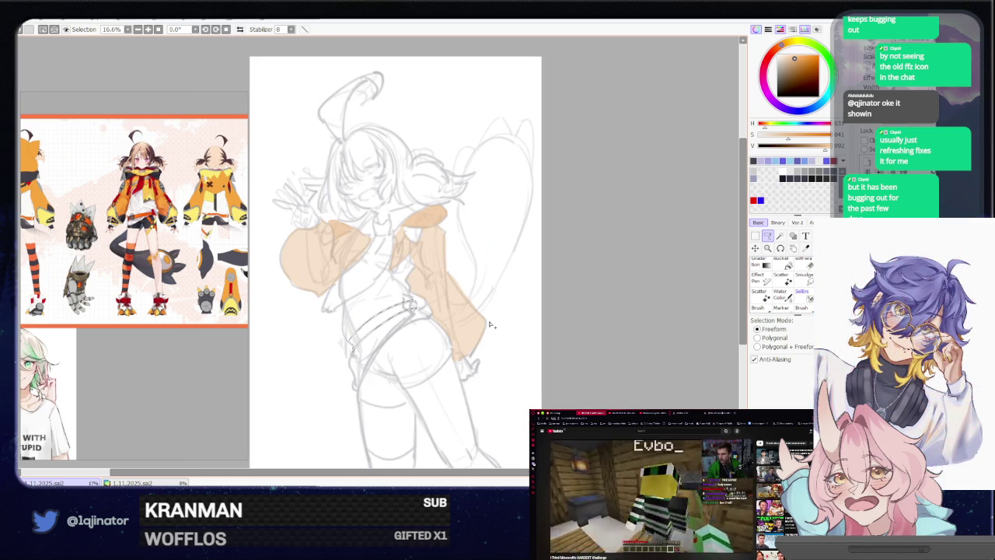
{"action": "scroll", "coordinate": [488, 330], "scroll_direction": "down", "scroll_amount": 1}
{"action": "scroll", "coordinate": [489, 331], "scroll_direction": "up", "scroll_amount": 1}
{"action": "scroll", "coordinate": [488, 330], "scroll_direction": "up", "scroll_amount": 1}
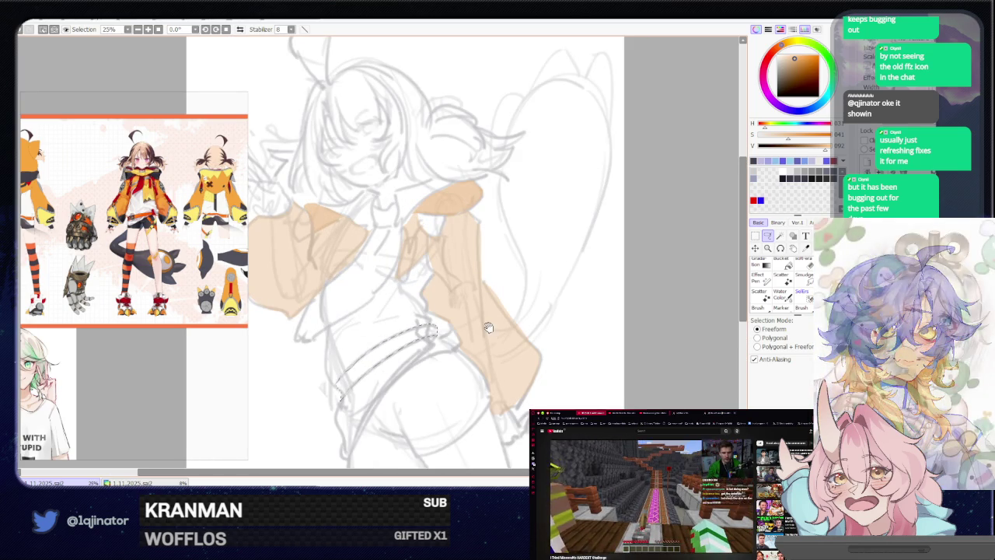
{"action": "key", "text": "Delete"}
{"action": "key", "text": "Delete"}
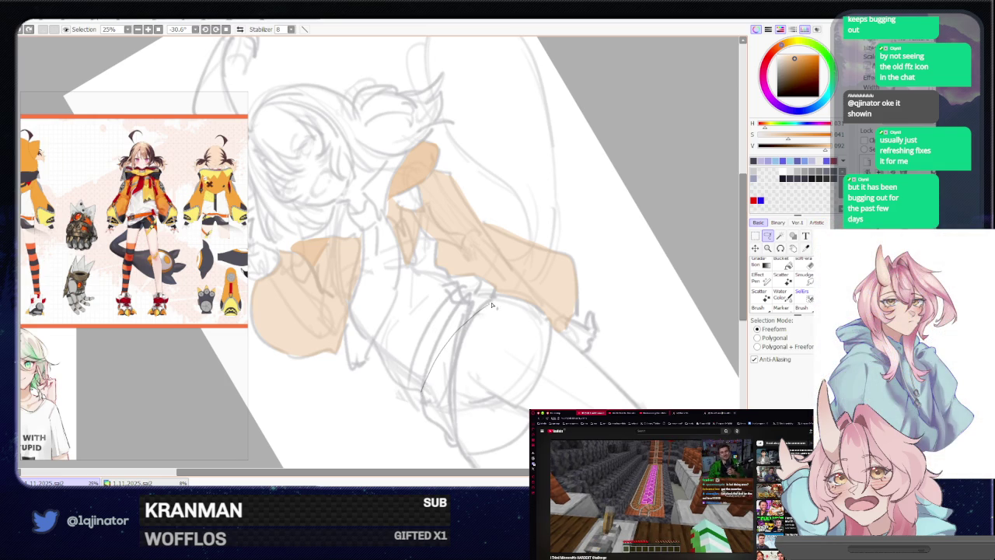
{"action": "mouse_move", "coordinate": [505, 297]}
{"action": "left_mouse_down"}
{"action": "mouse_move", "coordinate": [413, 377]}
{"action": "mouse_move", "coordinate": [320, 365]}
{"action": "left_mouse_up"}
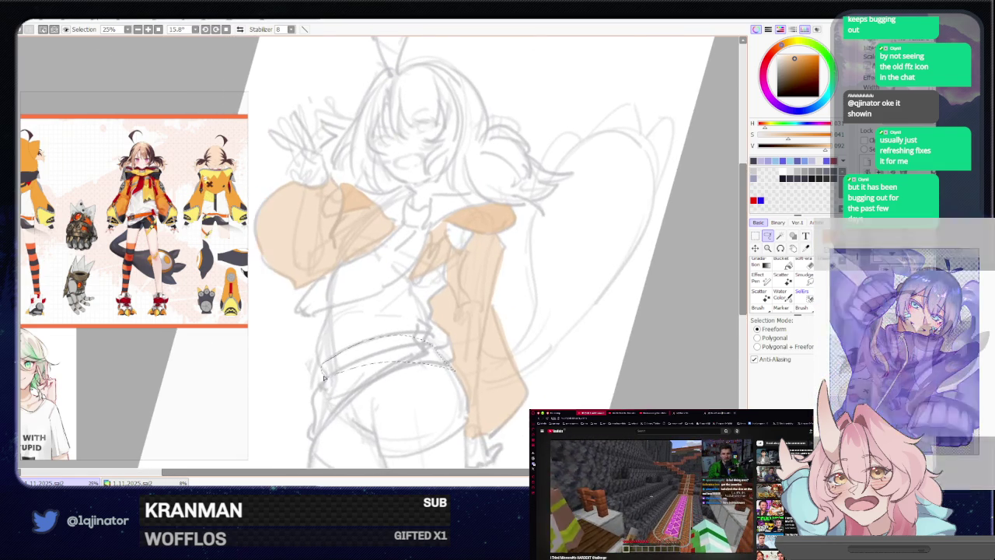
Bucket-fill the traced belt strip with tan.
{"action": "left_click_drag", "start_coordinate": [448, 338], "coordinate": [439, 332]}
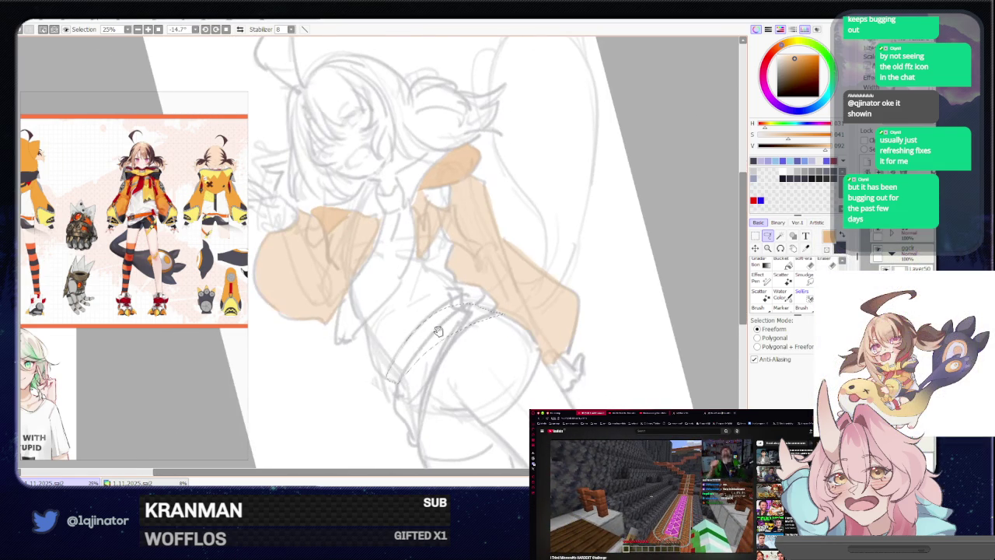
{"action": "key", "text": "g"}
{"action": "left_click", "coordinate": [392, 370]}
{"action": "left_click", "coordinate": [476, 315]}
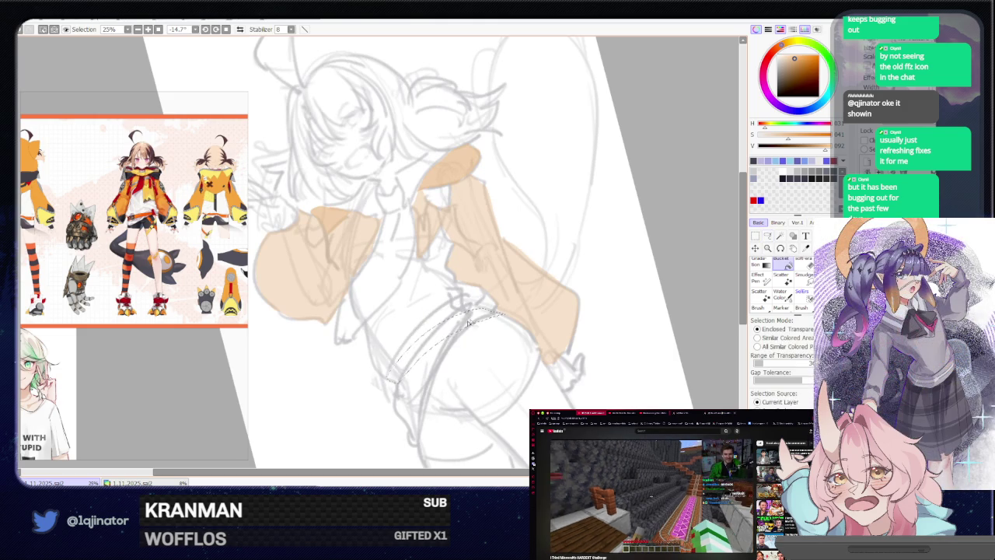
Straighten the rotated canvas back to a full view of the sketch.
{"action": "scroll", "coordinate": [486, 312], "scroll_direction": "down", "scroll_amount": 2}
{"action": "left_click_drag", "start_coordinate": [527, 340], "coordinate": [561, 317]}
{"action": "key", "text": "l"}
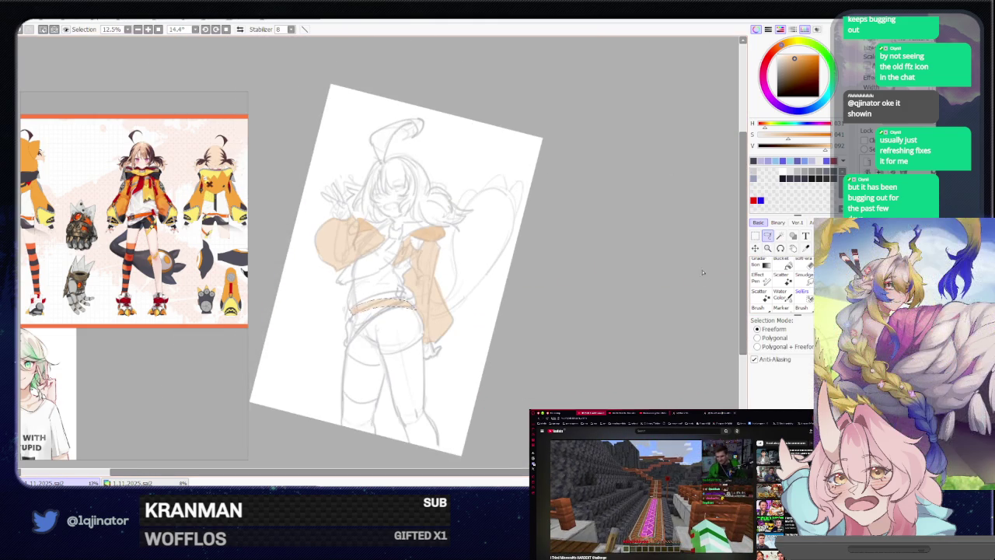
{"action": "scroll", "coordinate": [562, 317], "scroll_direction": "up", "scroll_amount": 3}
{"action": "mouse_move", "coordinate": [485, 378]}
{"action": "left_mouse_down"}
{"action": "mouse_move", "coordinate": [552, 368]}
{"action": "mouse_move", "coordinate": [740, 268]}
{"action": "left_mouse_up"}
{"action": "scroll", "coordinate": [493, 373], "scroll_direction": "down", "scroll_amount": 4}
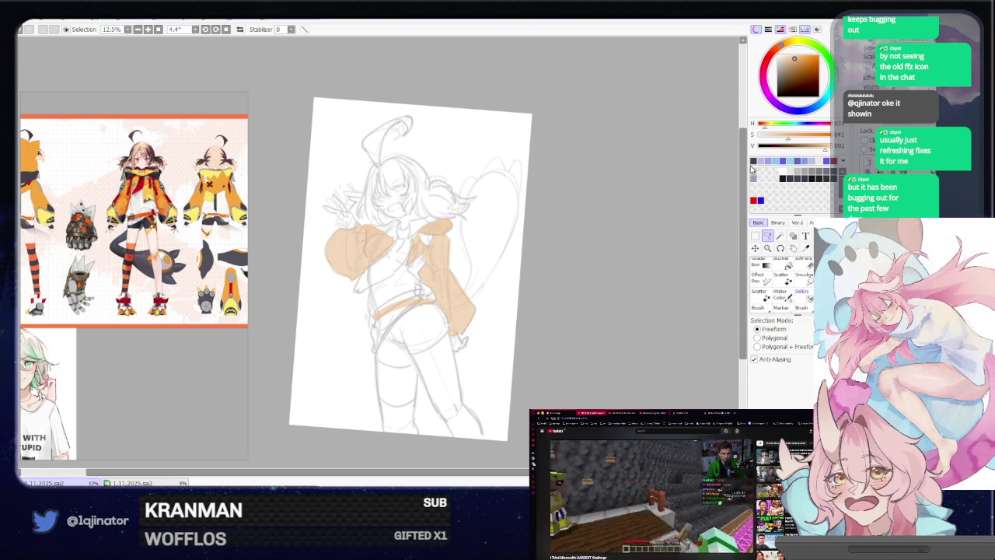
{"action": "scroll", "coordinate": [575, 334], "scroll_direction": "up", "scroll_amount": 2}
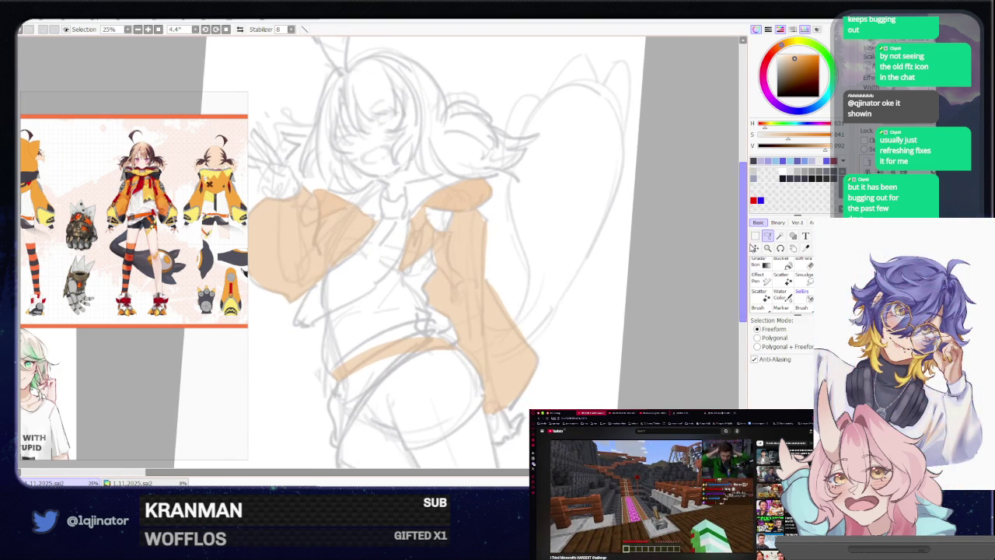
{"action": "left_click_drag", "start_coordinate": [574, 334], "coordinate": [600, 332]}
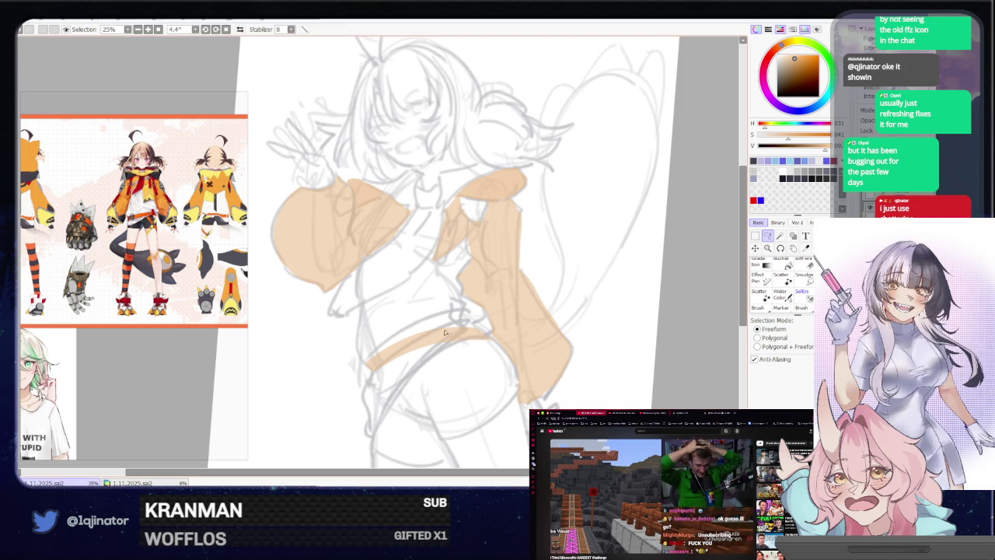
{"action": "left_click_drag", "start_coordinate": [426, 263], "coordinate": [435, 323]}
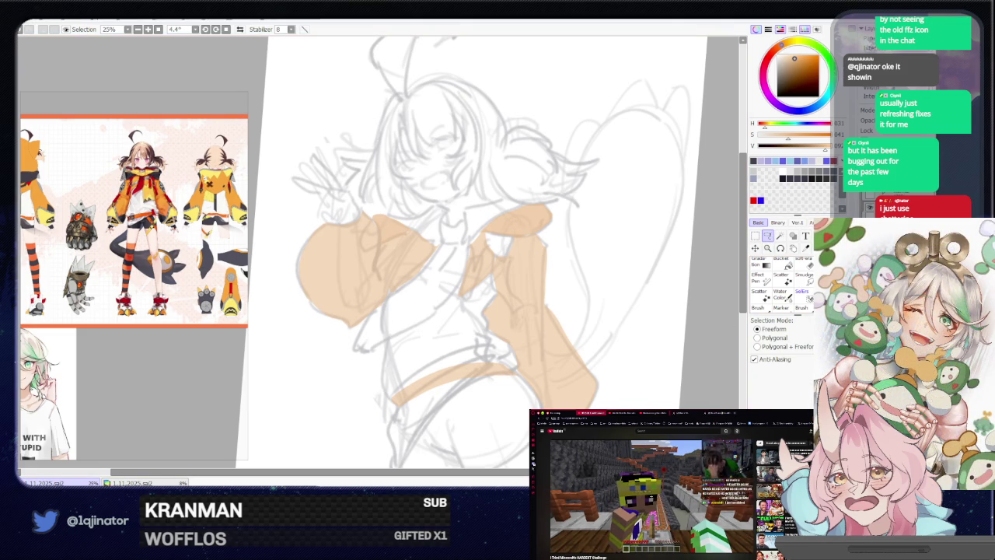
{"action": "left_click_drag", "start_coordinate": [626, 349], "coordinate": [665, 330]}
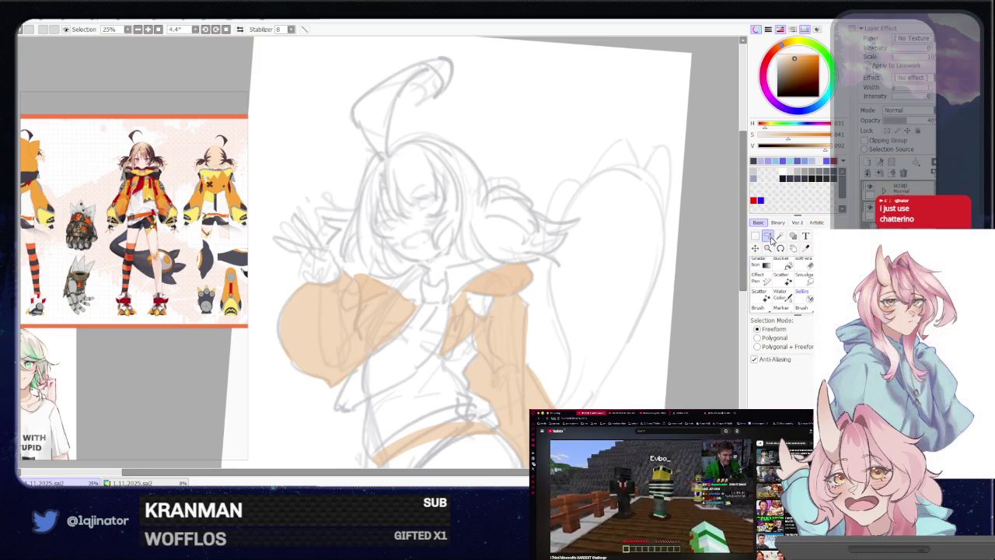
Lasso the inner collar lining at the neck.
{"action": "scroll", "coordinate": [536, 289], "scroll_direction": "up", "scroll_amount": 1}
{"action": "left_click_drag", "start_coordinate": [507, 269], "coordinate": [491, 279]}
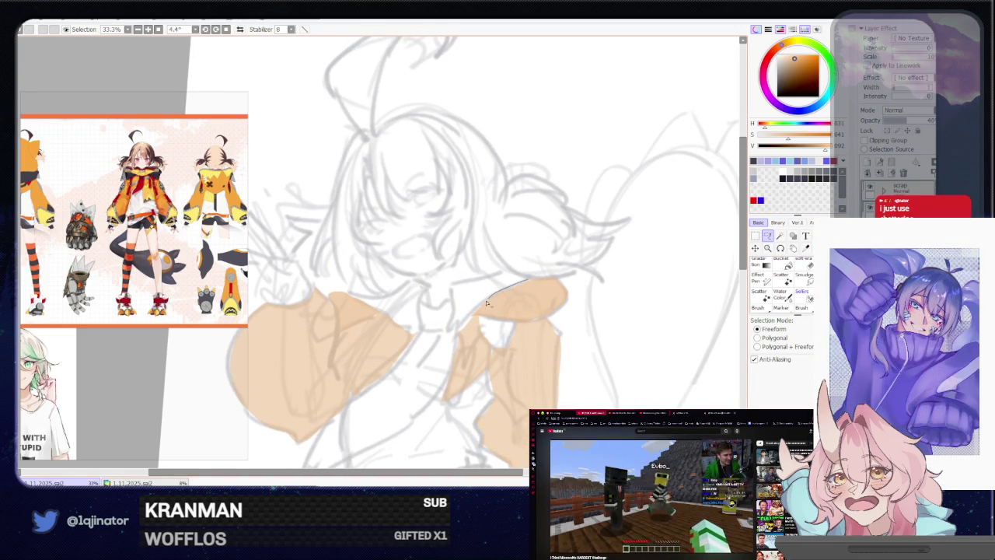
{"action": "left_click_drag", "start_coordinate": [458, 327], "coordinate": [453, 288]}
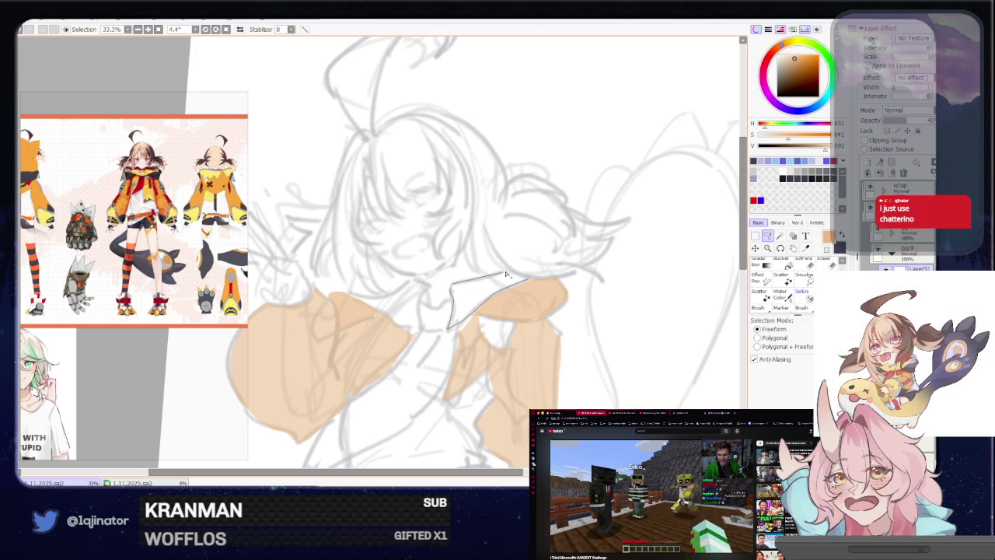
{"action": "left_click_drag", "start_coordinate": [529, 278], "coordinate": [531, 276]}
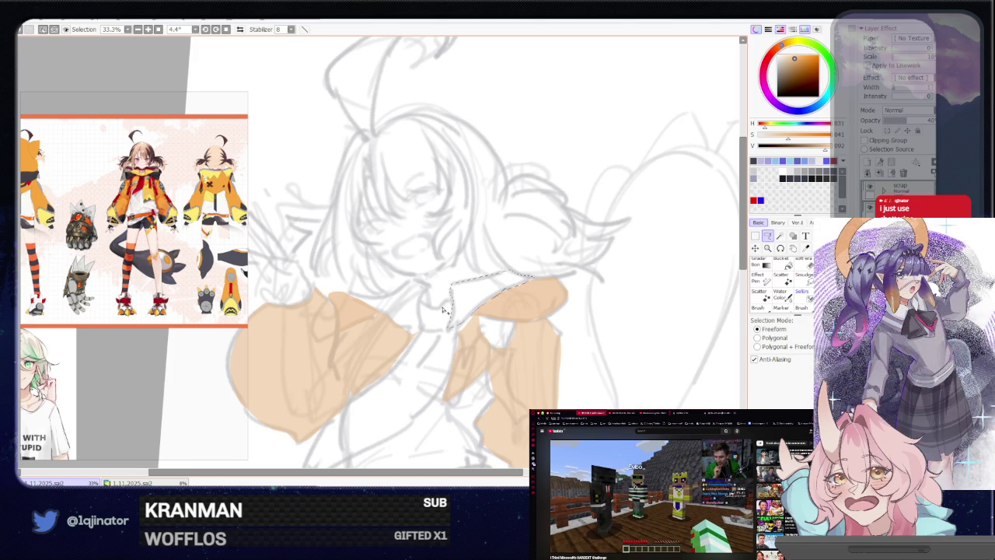
{"action": "mouse_move", "coordinate": [427, 286]}
{"action": "left_mouse_down"}
{"action": "mouse_move", "coordinate": [418, 307]}
{"action": "mouse_move", "coordinate": [351, 297]}
{"action": "left_mouse_up"}
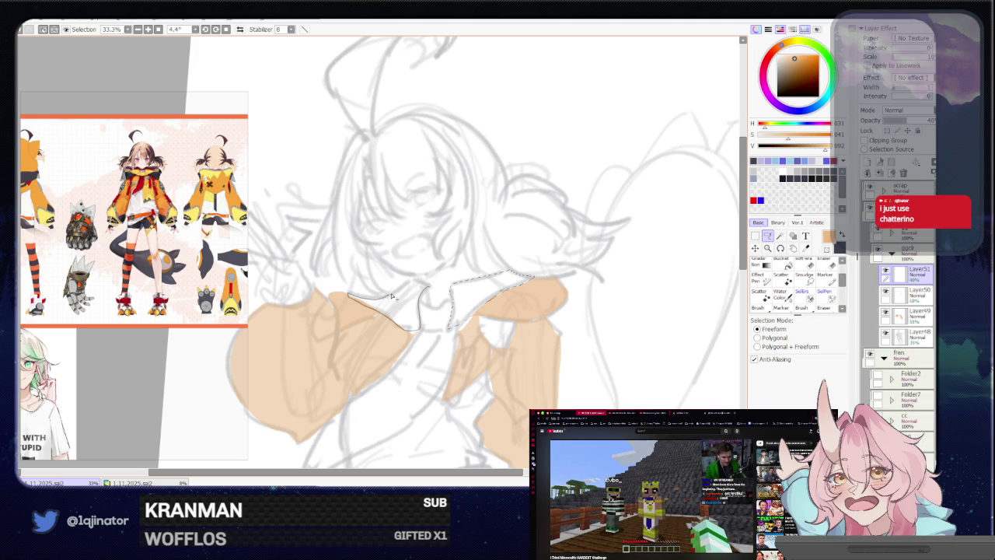
Raise the colour's S slider from 041 to 054.
{"action": "scroll", "coordinate": [679, 280], "scroll_direction": "down", "scroll_amount": 2}
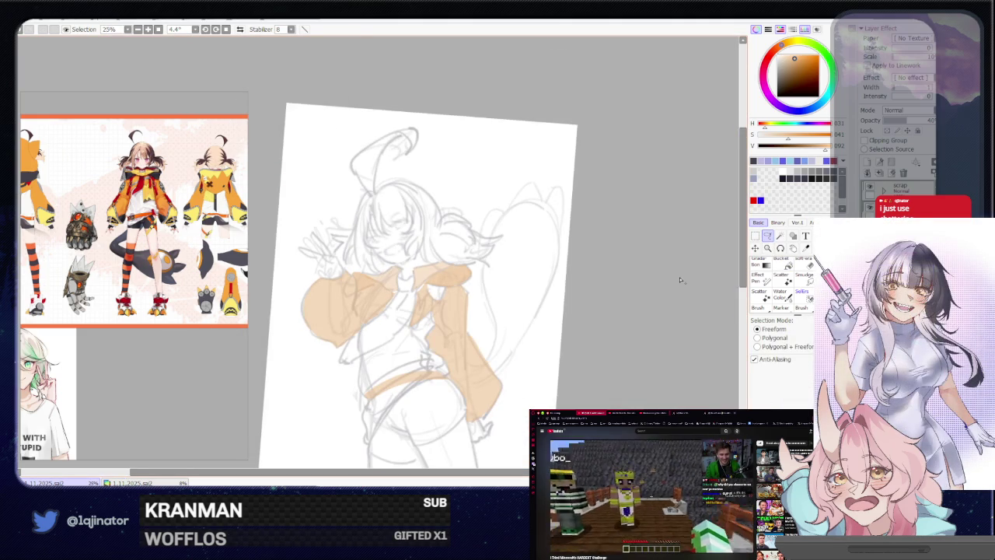
{"action": "scroll", "coordinate": [679, 280], "scroll_direction": "up", "scroll_amount": 2}
{"action": "scroll", "coordinate": [673, 329], "scroll_direction": "down", "scroll_amount": 2}
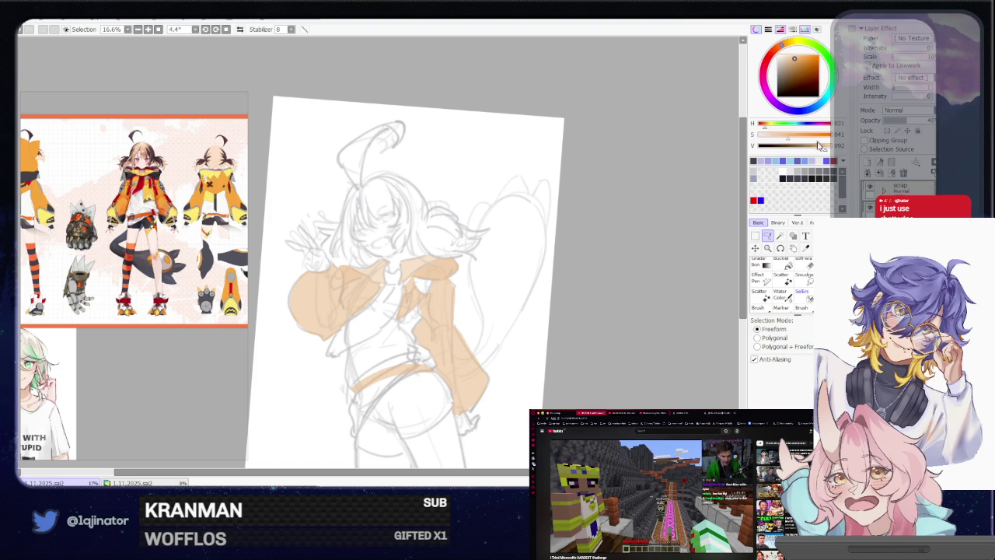
{"action": "left_click", "coordinate": [796, 134]}
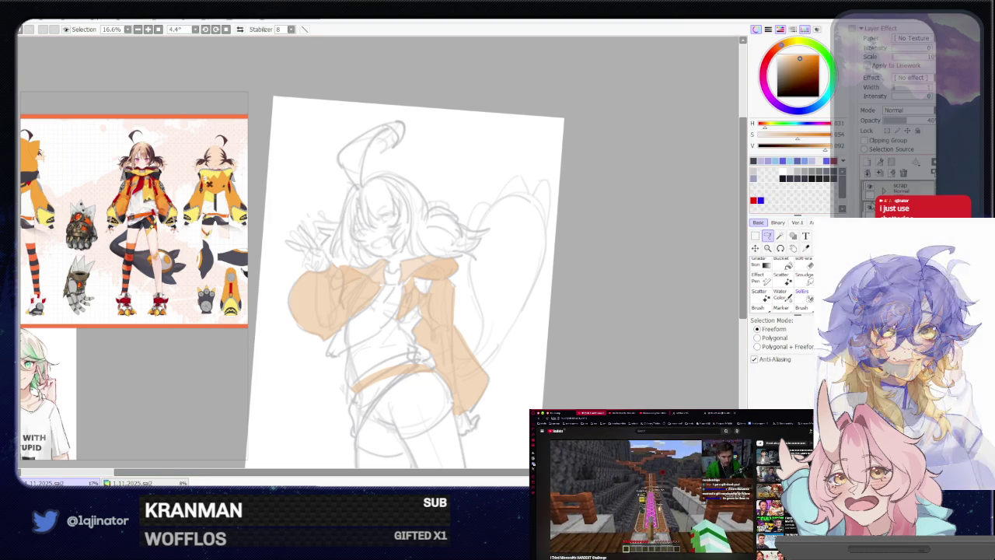
{"action": "scroll", "coordinate": [381, 253], "scroll_direction": "up", "scroll_amount": 1}
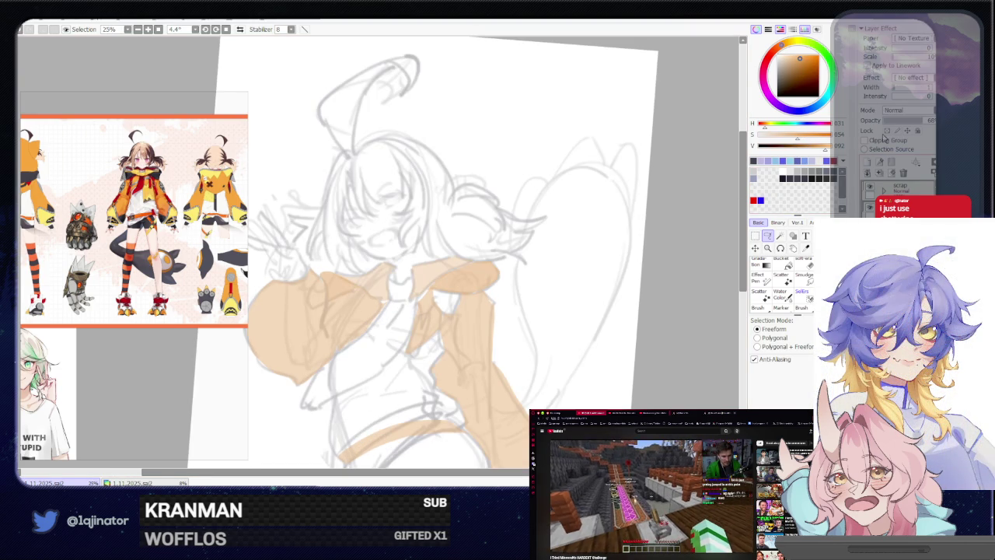
Bucket-fill both collar lining patches with the darker colour.
{"action": "left_click", "coordinate": [781, 261]}
{"action": "left_click", "coordinate": [478, 297]}
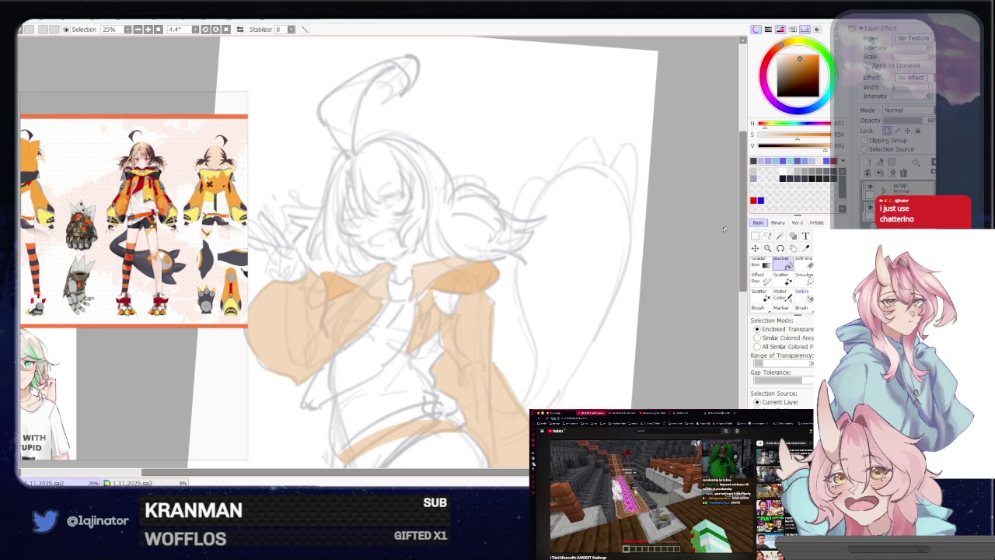
{"action": "left_click", "coordinate": [768, 236]}
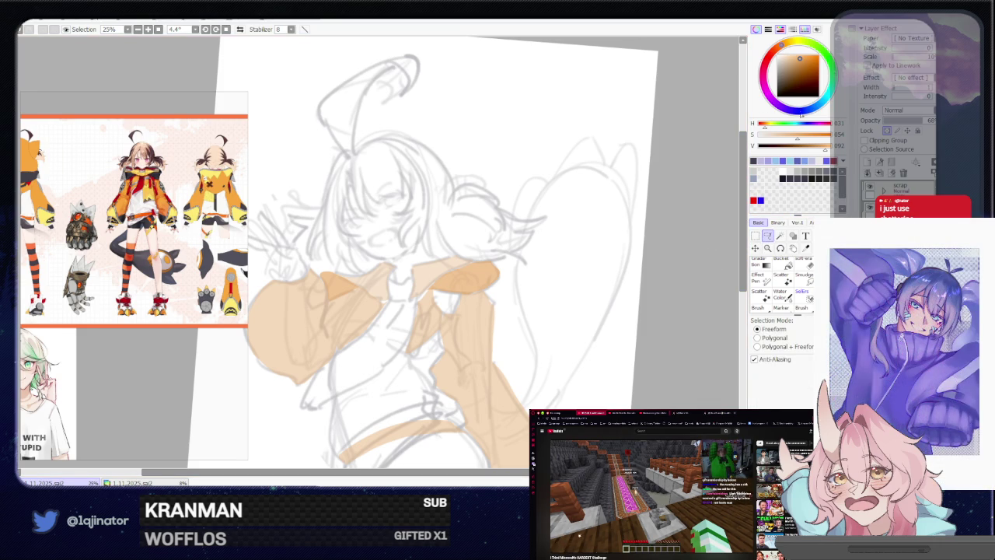
Lower the colour's brightness, refill the lining, then make the colour greyer.
{"action": "left_click", "coordinate": [819, 146]}
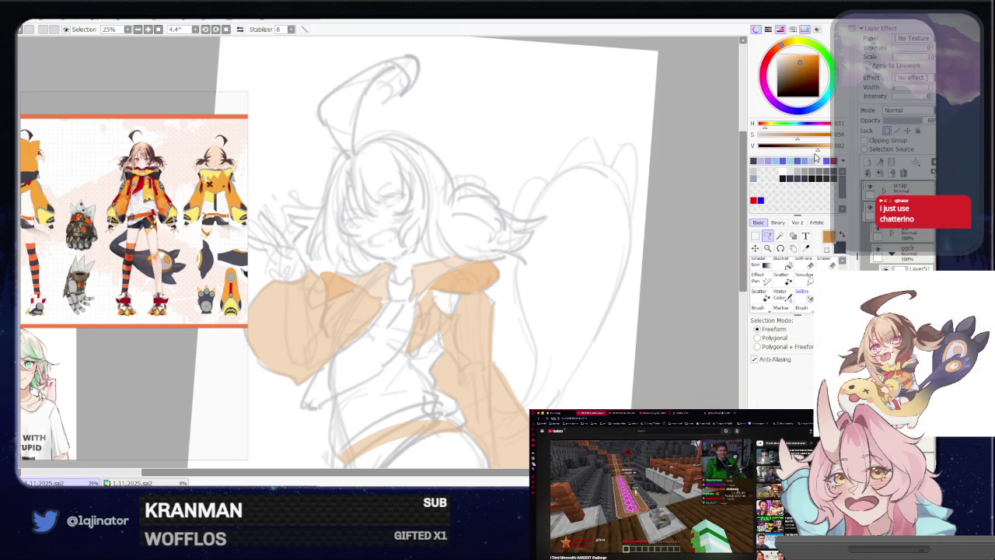
{"action": "left_click", "coordinate": [781, 264]}
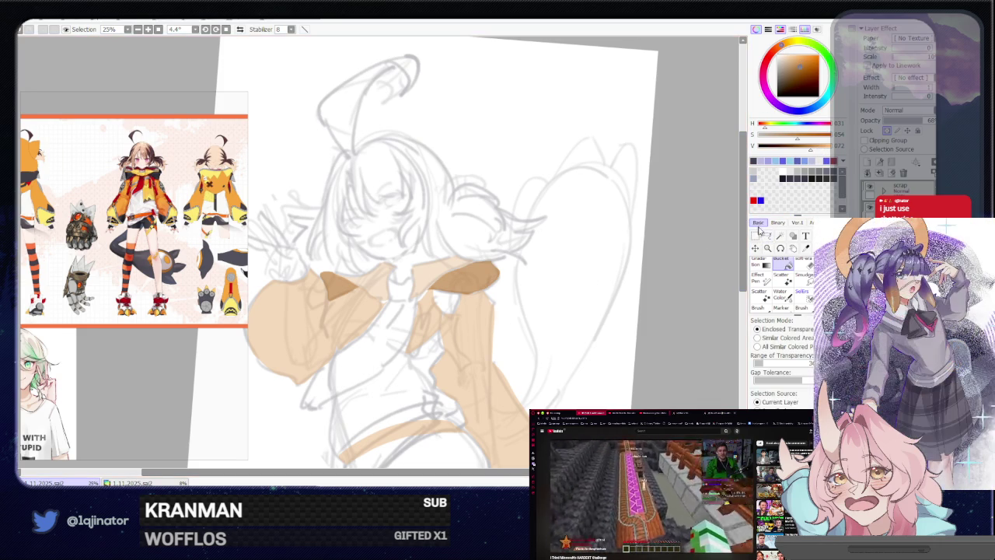
{"action": "left_click", "coordinate": [767, 235]}
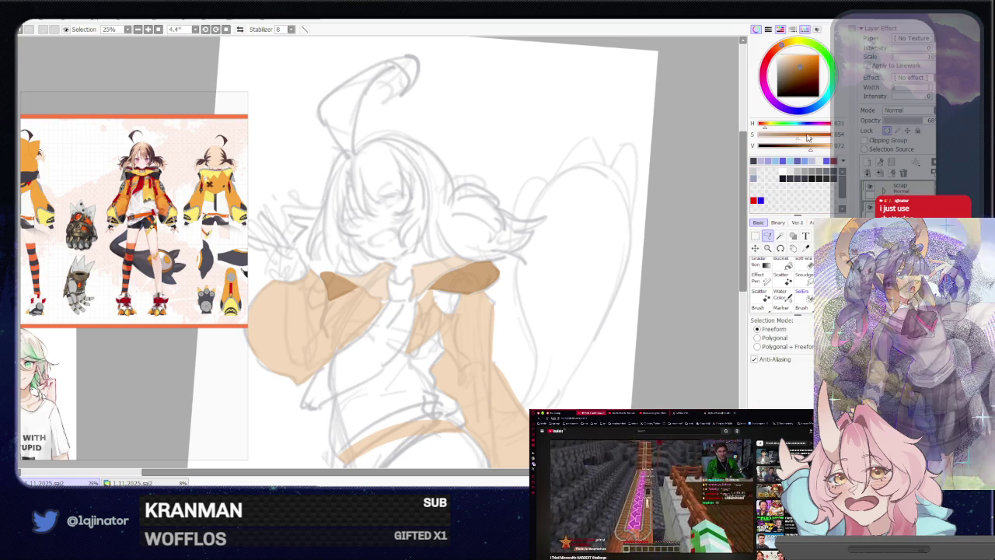
{"action": "left_click", "coordinate": [775, 135]}
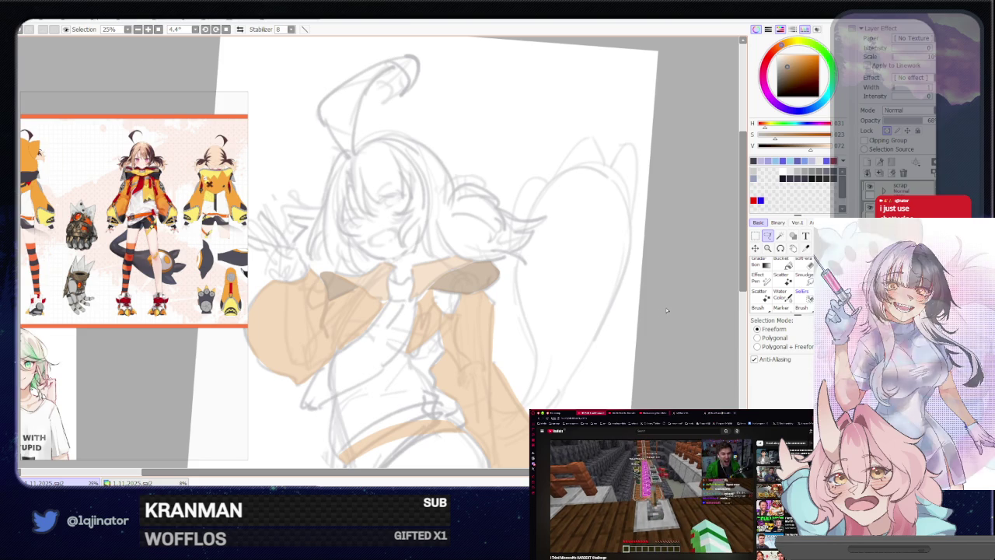
Set the orange fill layer's opacity so it becomes semi-transparent.
{"action": "left_click", "coordinate": [925, 121]}
{"action": "key", "text": "b"}
{"action": "left_click", "coordinate": [925, 122]}
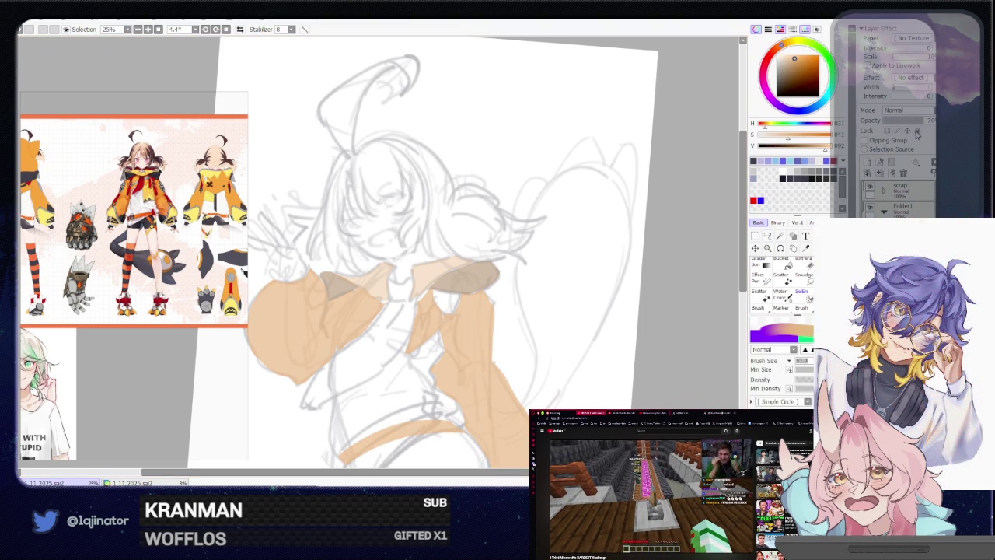
Lower the orange fill layer's opacity further and recentre the figure in view.
{"action": "left_click_drag", "start_coordinate": [925, 122], "coordinate": [916, 122]}
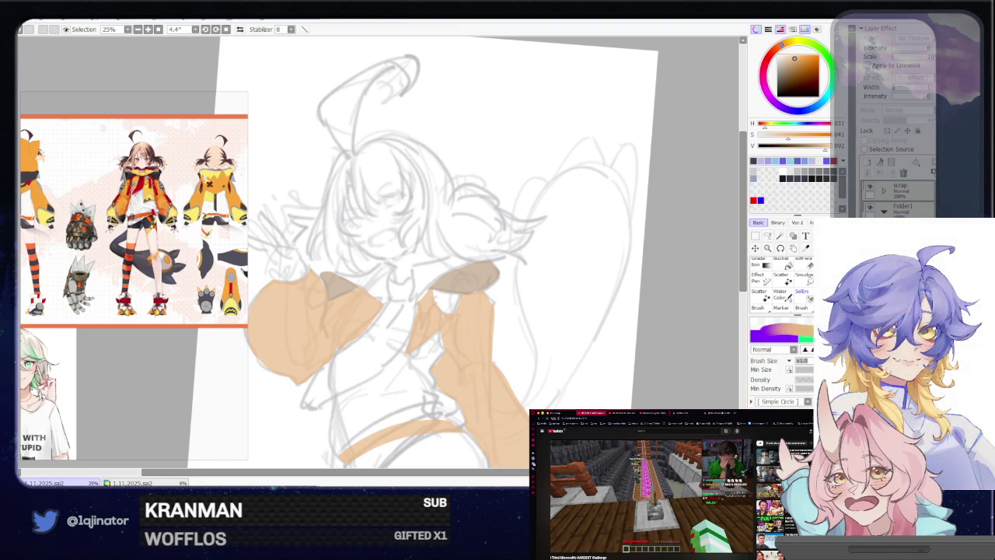
{"action": "left_click", "coordinate": [766, 237]}
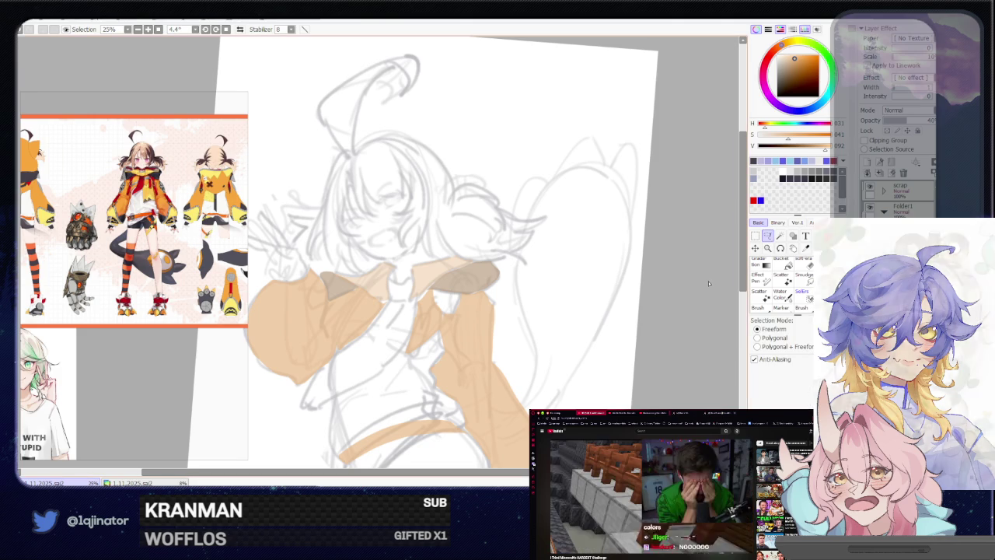
{"action": "left_click_drag", "start_coordinate": [614, 366], "coordinate": [640, 337]}
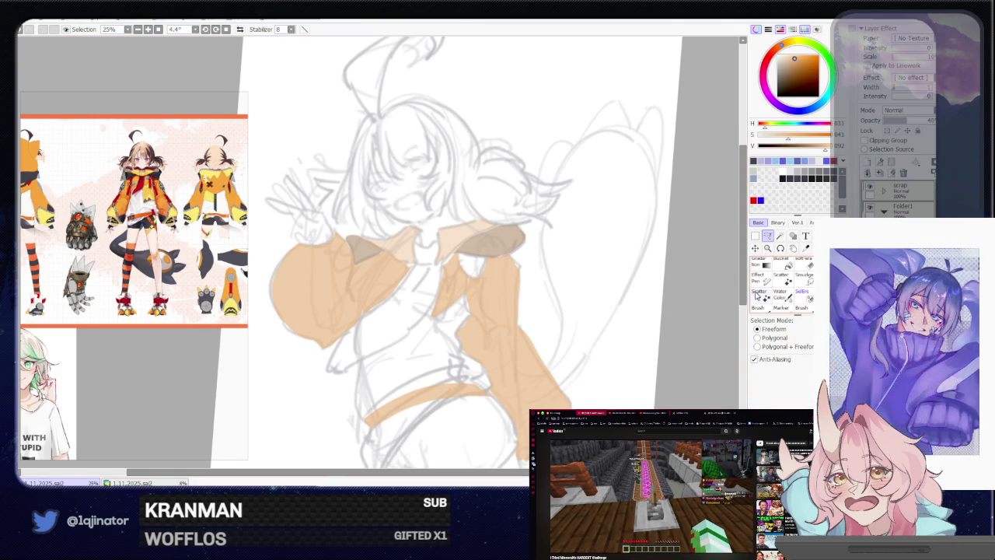
{"action": "left_click_drag", "start_coordinate": [512, 342], "coordinate": [538, 348]}
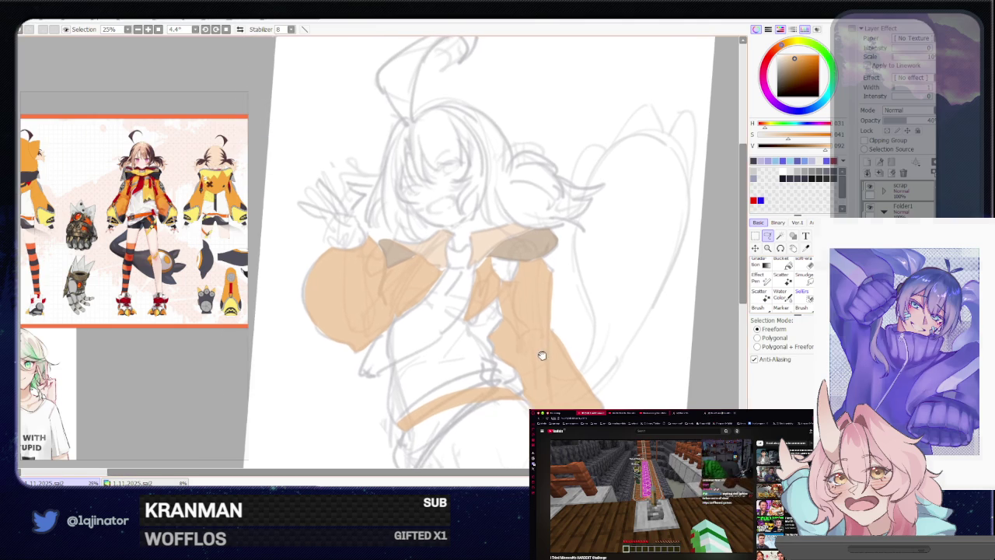
{"action": "scroll", "coordinate": [637, 360], "scroll_direction": "down", "scroll_amount": 3}
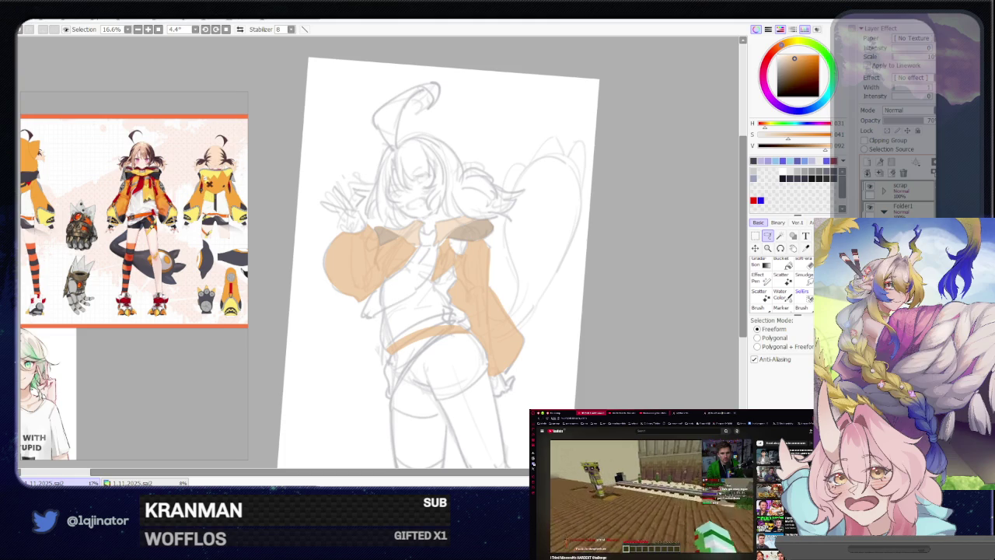
Add Layer52 above Layer49, select the Brush, and check the #42424F background colour.
{"action": "left_click", "coordinate": [877, 173]}
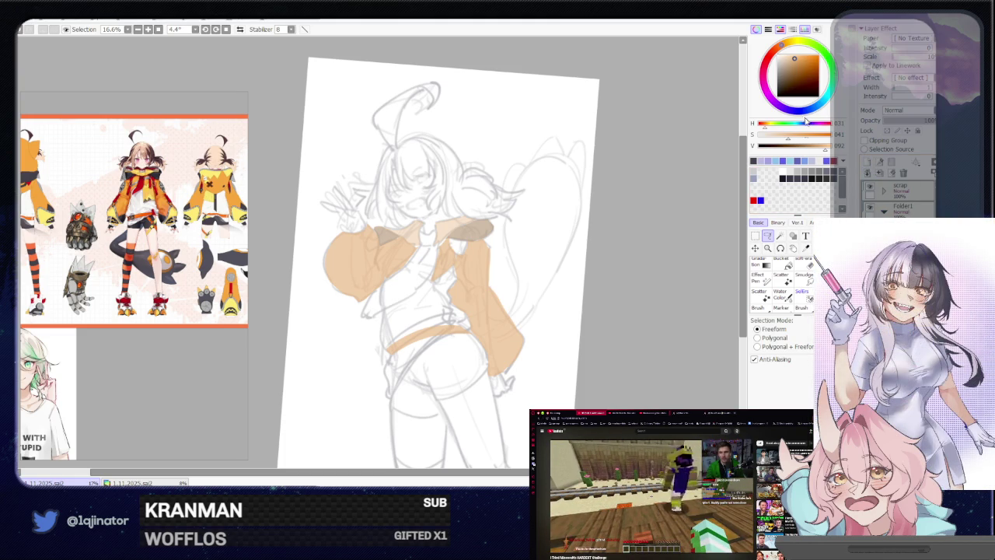
{"action": "key", "text": "b"}
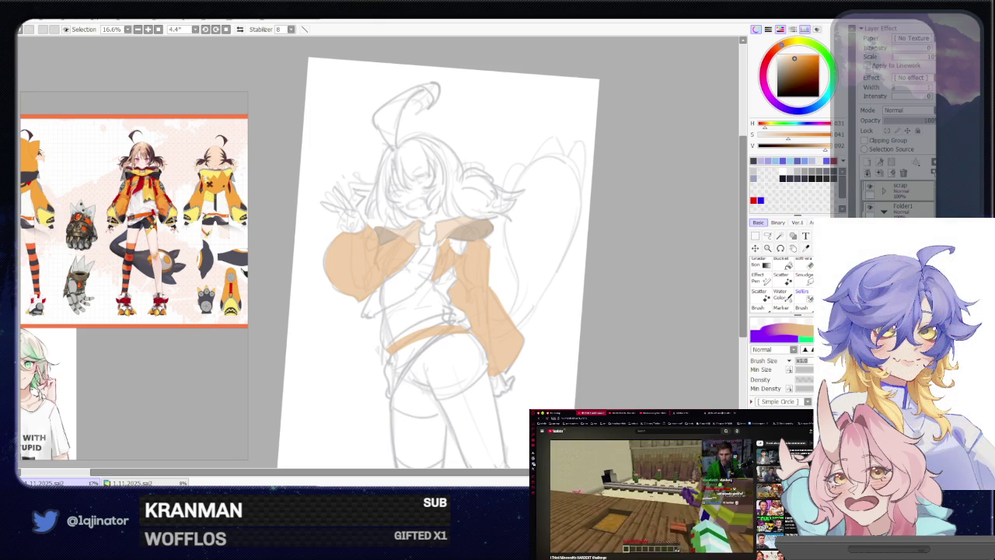
{"action": "double_click", "coordinate": [685, 233]}
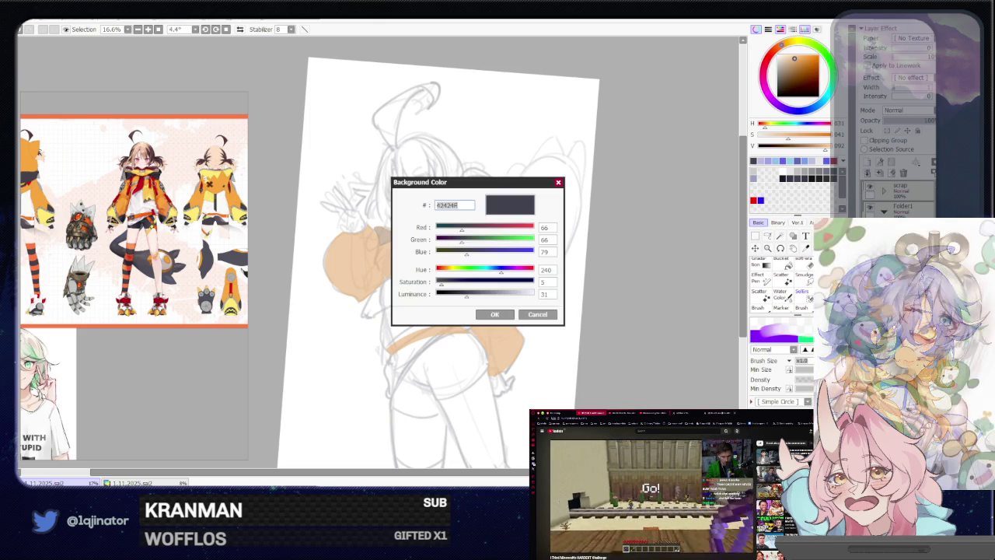
Review the tan #EAB983 and dark grey #42424F colours, closing both dialogs unchanged.
{"action": "left_click", "coordinate": [540, 315]}
{"action": "double_click", "coordinate": [797, 76]}
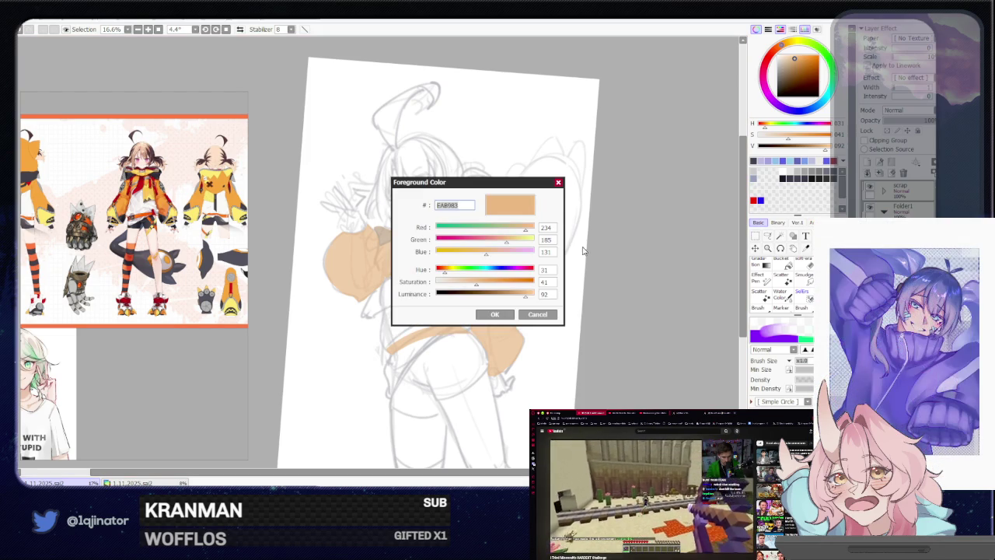
{"action": "left_click", "coordinate": [558, 182]}
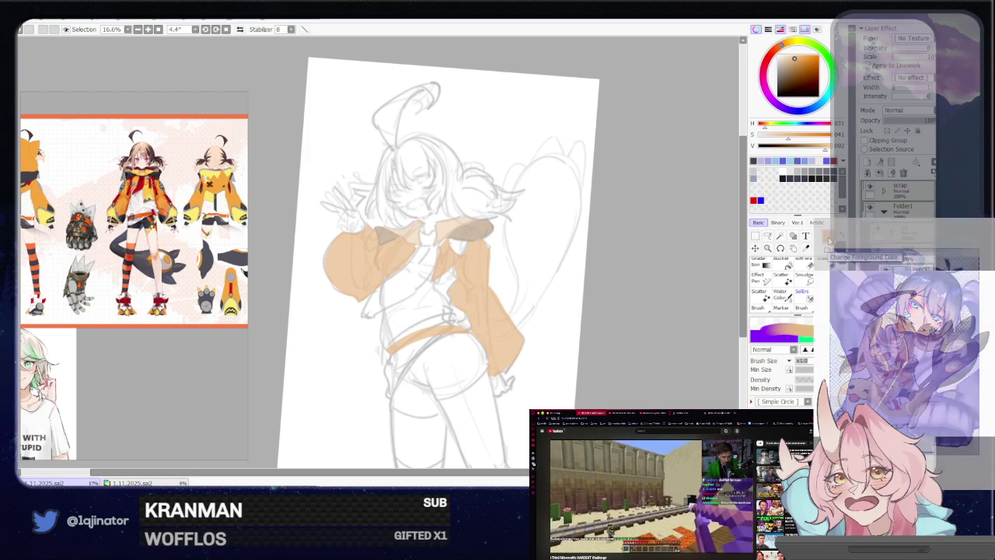
{"action": "left_click", "coordinate": [826, 236]}
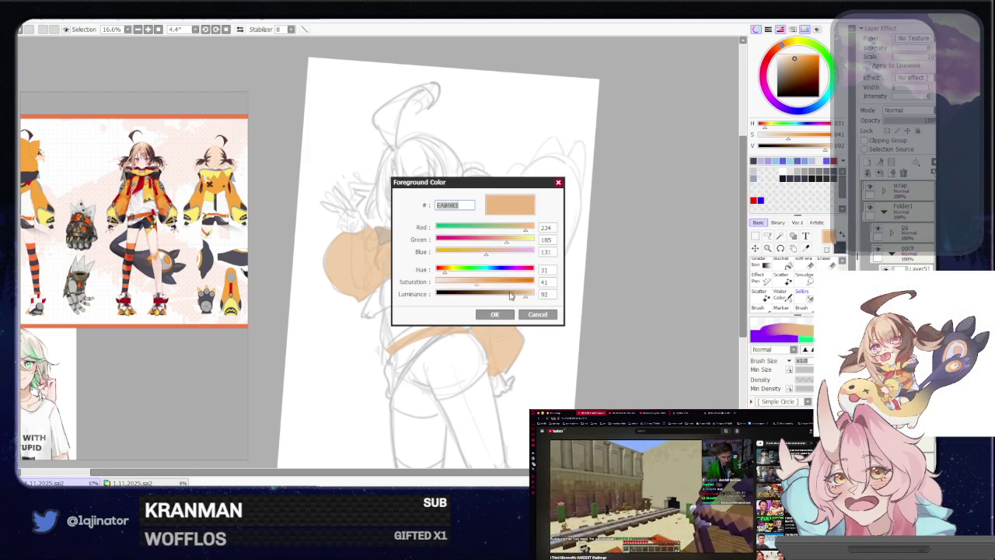
{"action": "left_click", "coordinate": [494, 315]}
{"action": "left_click", "coordinate": [831, 241]}
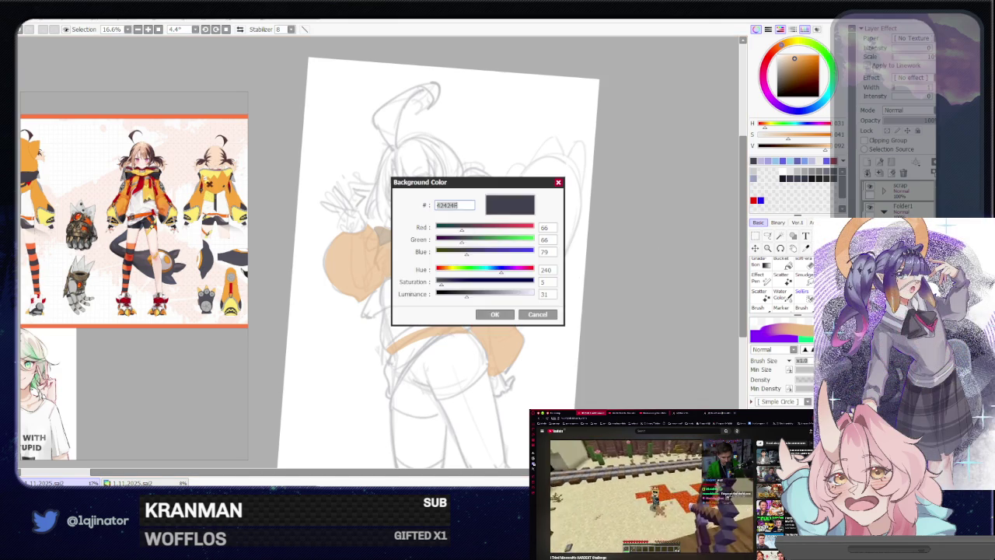
{"action": "left_click", "coordinate": [494, 314]}
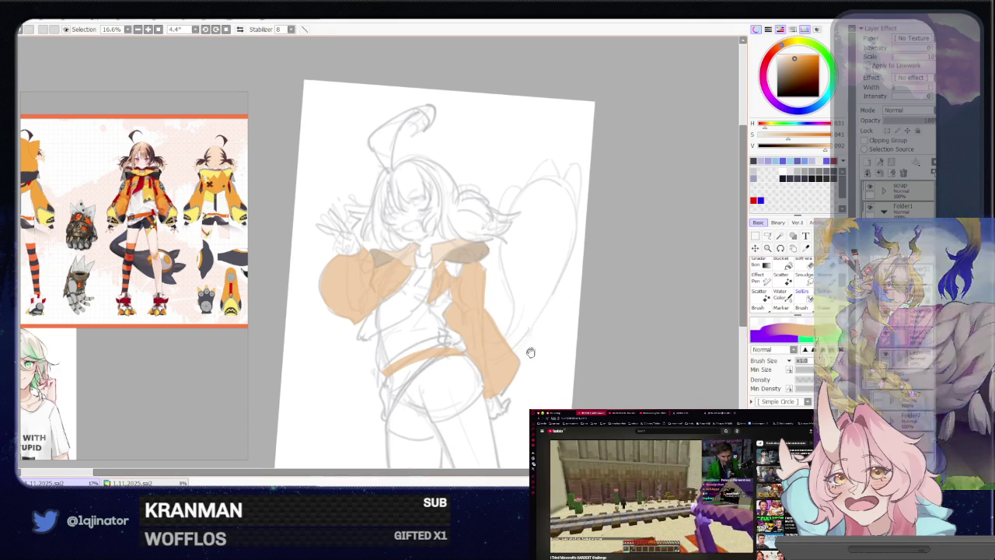
{"action": "key", "text": "l"}
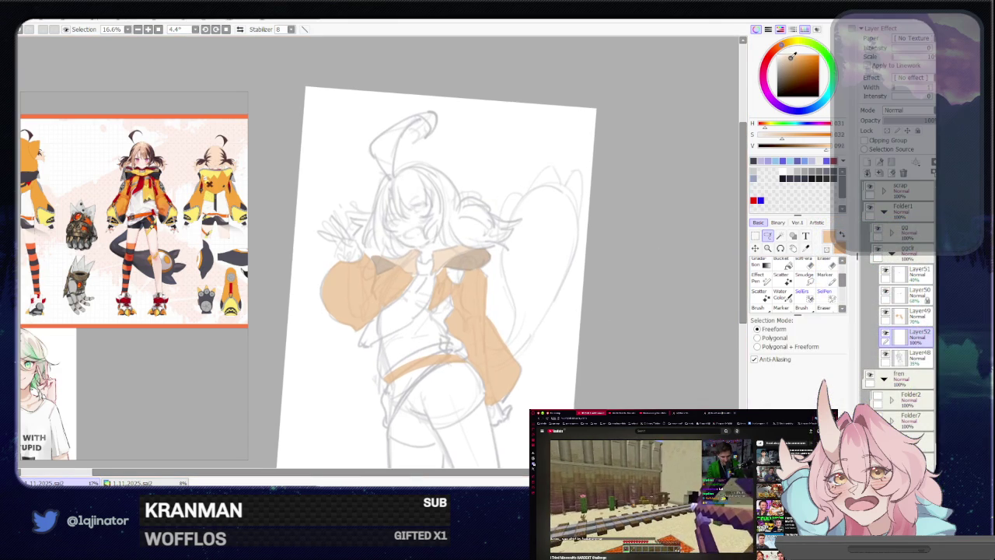